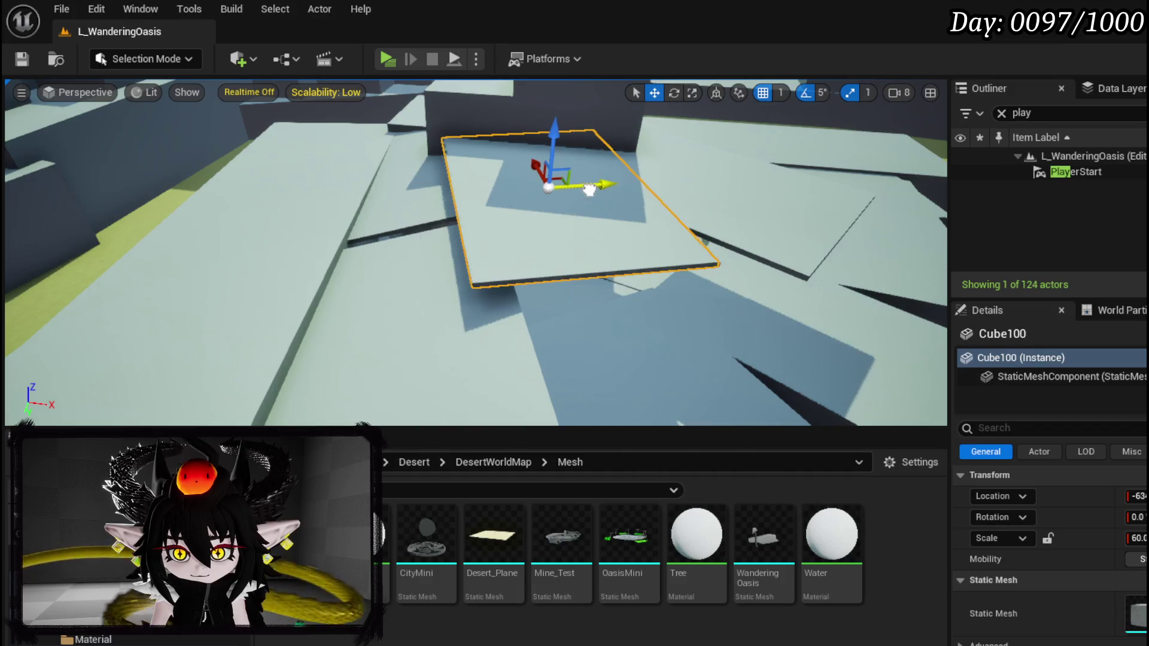
Tilt the copied slab plane by -15 degrees.
{"action": "key", "text": "e"}
{"action": "left_click_drag", "start_coordinate": [431, 138], "coordinate": [482, 143]}
{"action": "key", "text": "w"}
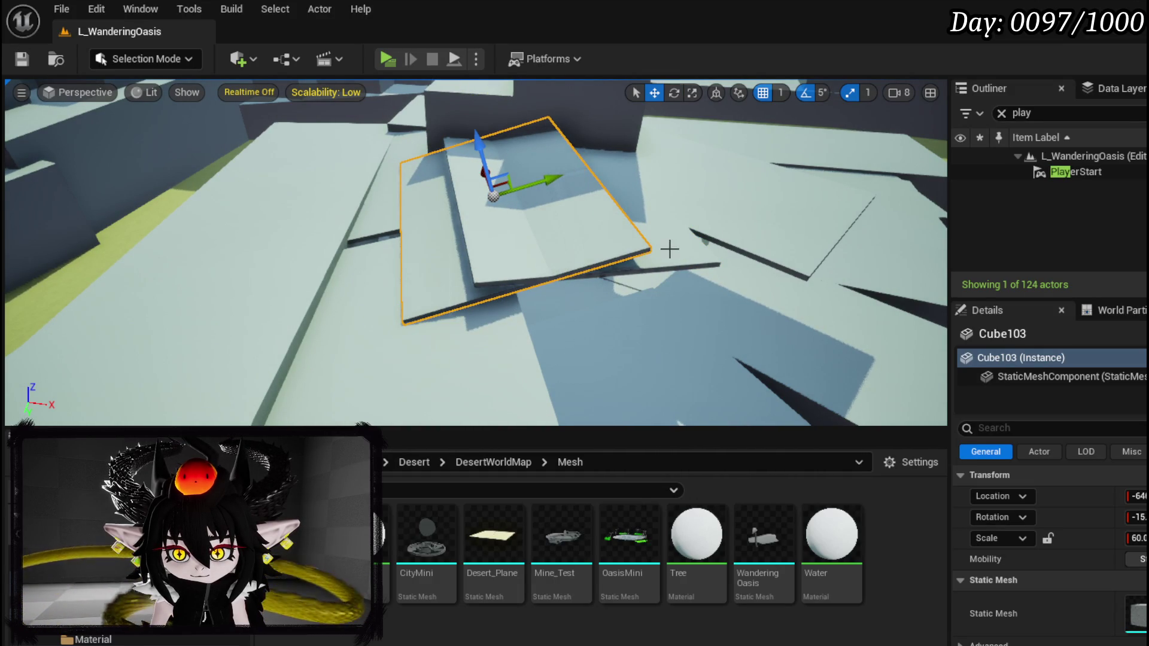
Duplicate the neighbouring slab Cube100 downward as Cube104.
{"action": "left_click", "coordinate": [668, 249]}
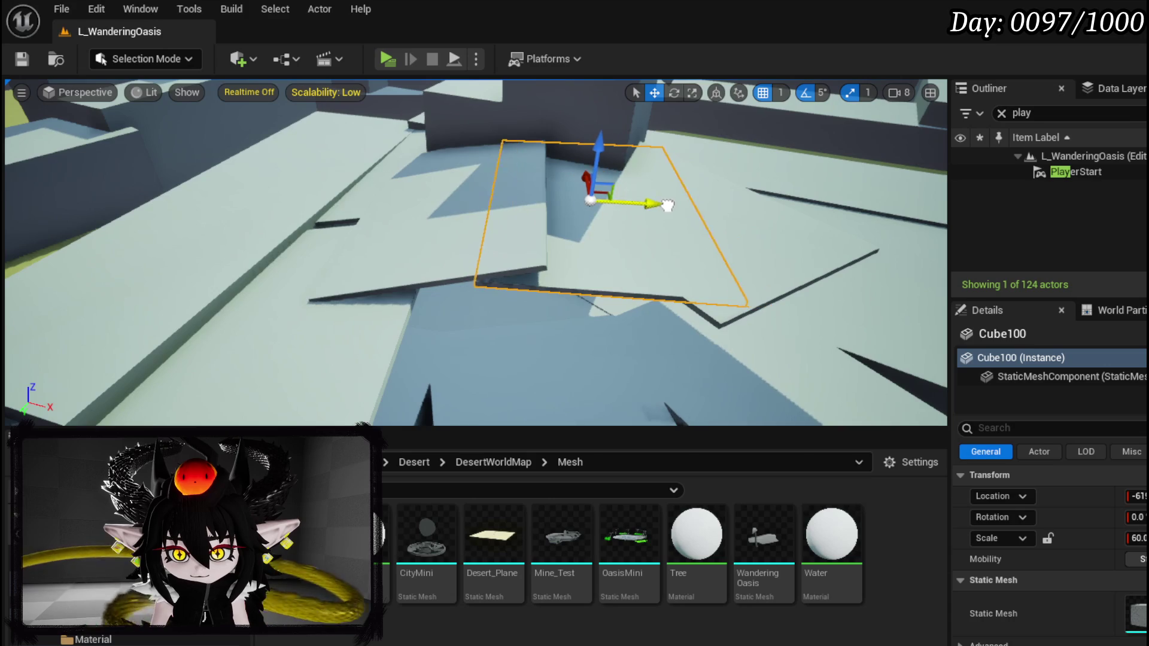
{"action": "left_click_drag", "start_coordinate": [704, 230], "coordinate": [726, 238]}
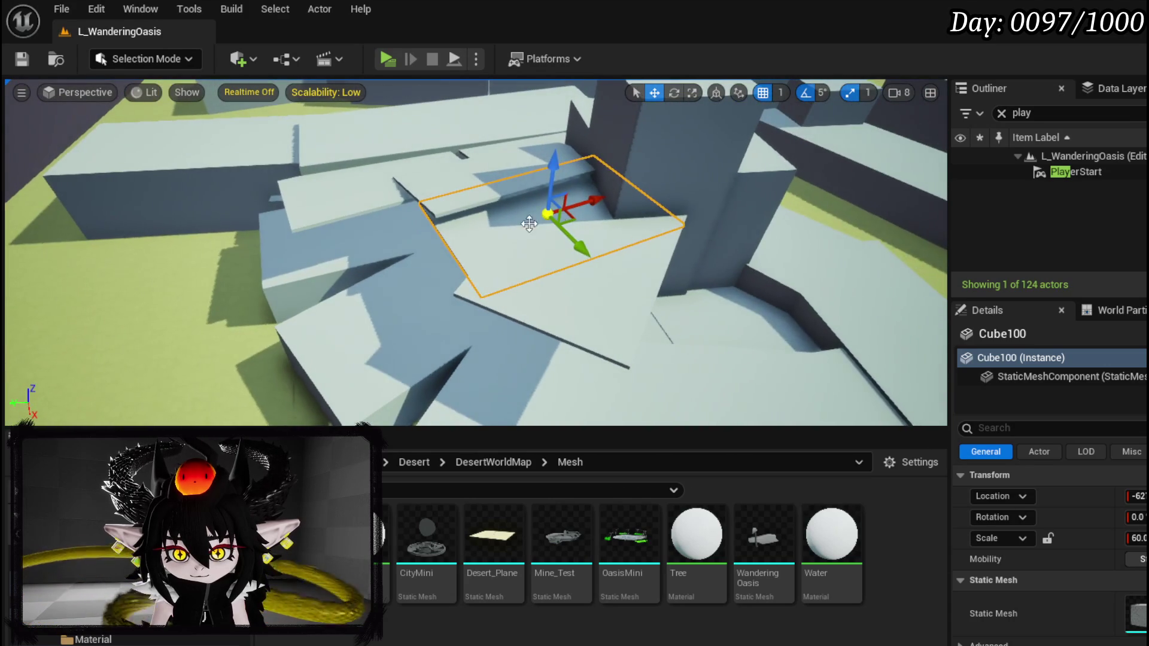
{"action": "left_click_drag", "start_coordinate": [371, 142], "coordinate": [372, 190], "text": "alt"}
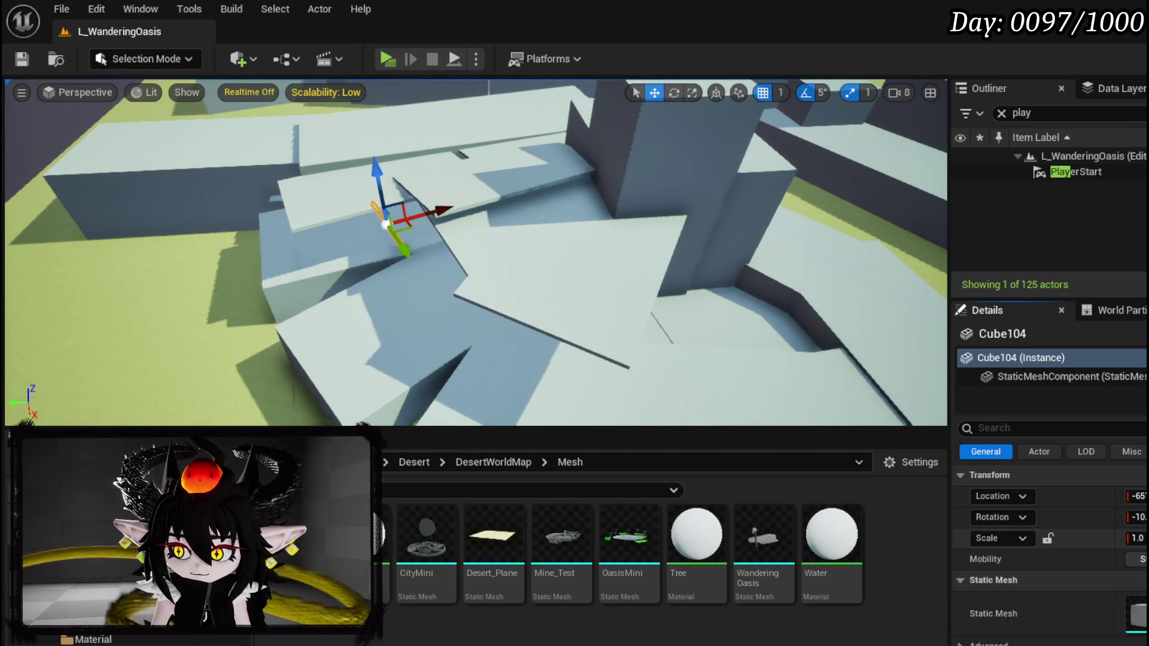
{"action": "mouse_move", "coordinate": [467, 243]}
{"action": "left_mouse_down"}
{"action": "mouse_move", "coordinate": [431, 231]}
{"action": "mouse_move", "coordinate": [506, 282]}
{"action": "left_mouse_up"}
Check the ledge from a low close view and reselect the thin slab Cube104.
{"action": "key", "text": "e"}
{"action": "left_click", "coordinate": [438, 241]}
{"action": "key", "text": "w"}
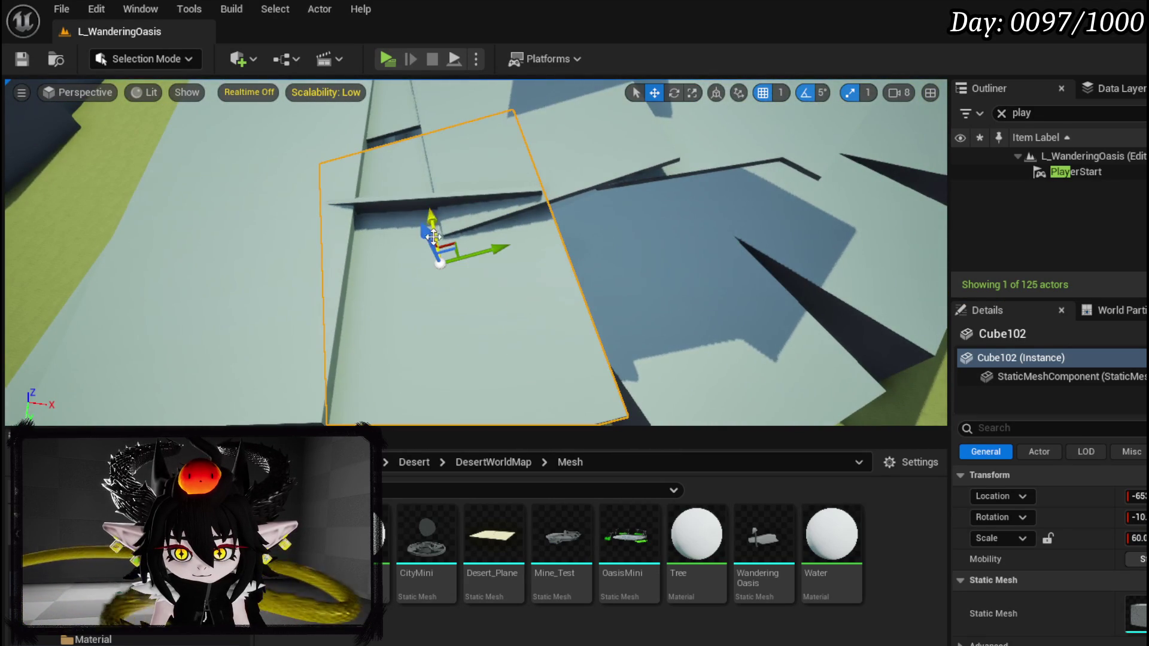
{"action": "left_click_drag", "start_coordinate": [426, 233], "coordinate": [405, 223]}
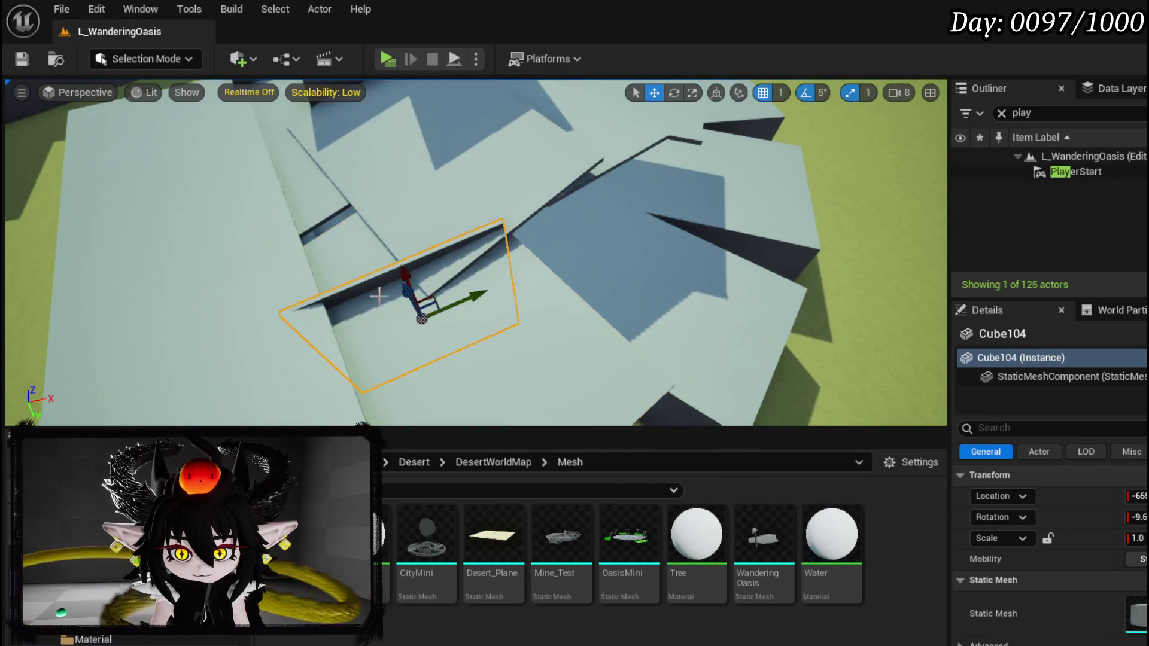
{"action": "mouse_move", "coordinate": [403, 299]}
{"action": "left_mouse_down"}
{"action": "mouse_move", "coordinate": [425, 335]}
{"action": "mouse_move", "coordinate": [479, 338]}
{"action": "mouse_move", "coordinate": [490, 323]}
{"action": "left_mouse_up"}
{"action": "left_click", "coordinate": [513, 339]}
{"action": "left_click", "coordinate": [330, 270]}
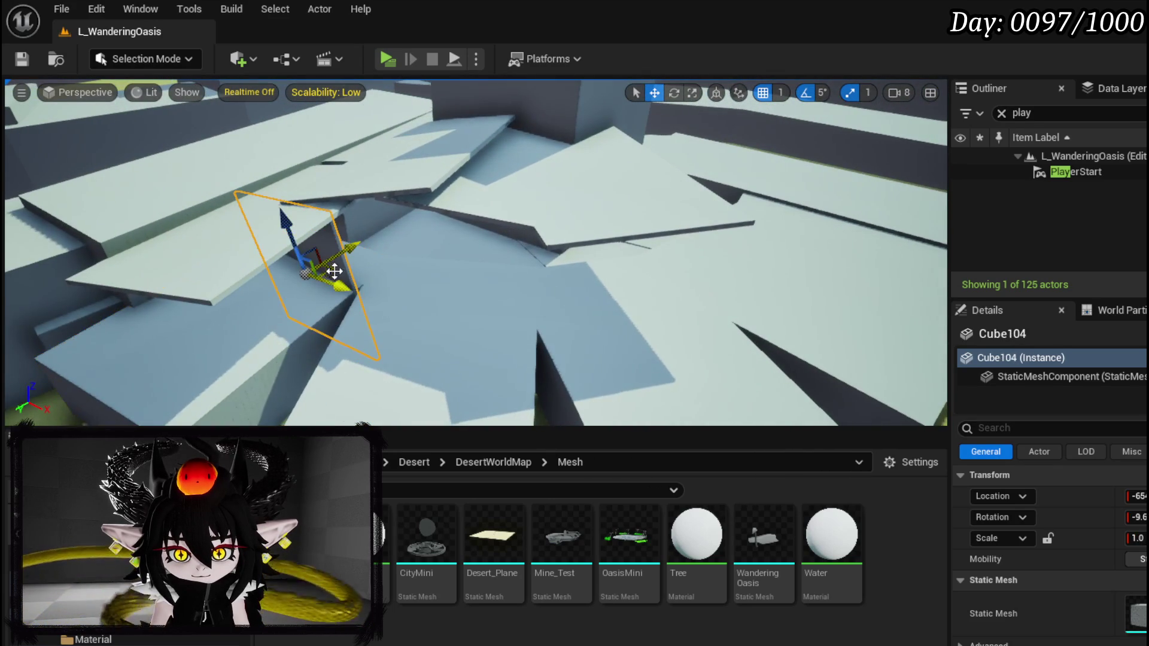
Duplicate the slab to the right as Cube105, reposition it and stand it upright.
{"action": "left_click_drag", "start_coordinate": [349, 295], "coordinate": [478, 322]}
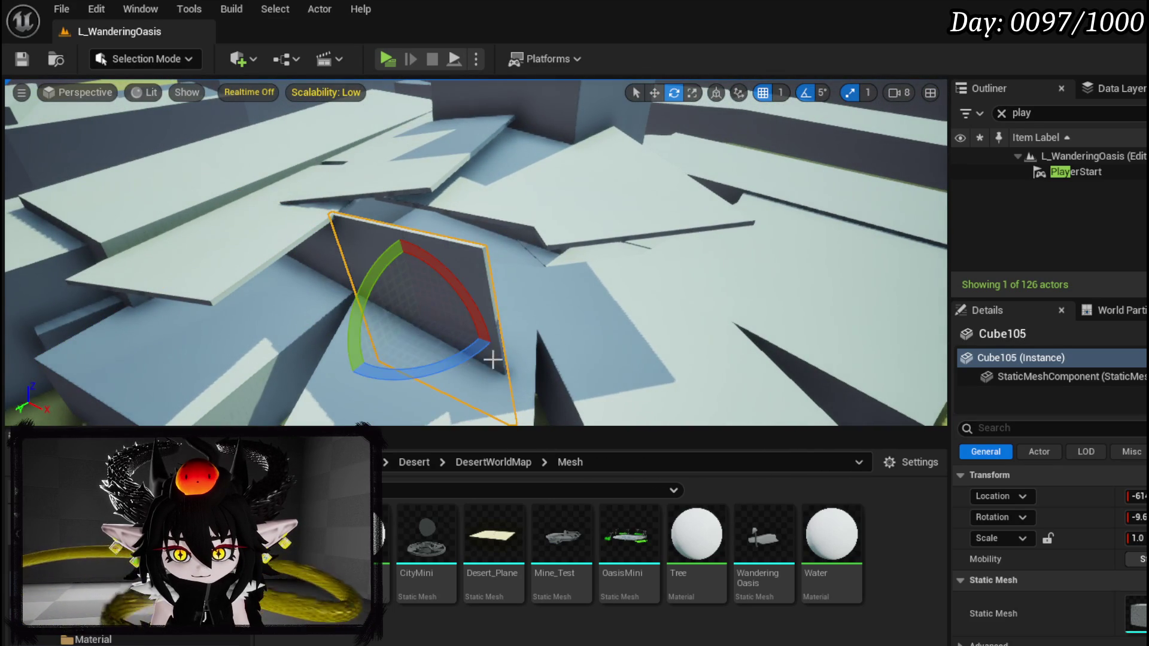
{"action": "left_click_drag", "start_coordinate": [445, 365], "coordinate": [413, 366]}
{"action": "mouse_move", "coordinate": [438, 283]}
{"action": "left_mouse_down"}
{"action": "mouse_move", "coordinate": [443, 264]}
{"action": "mouse_move", "coordinate": [650, 285]}
{"action": "left_mouse_up"}
{"action": "left_click_drag", "start_coordinate": [502, 234], "coordinate": [502, 233]}
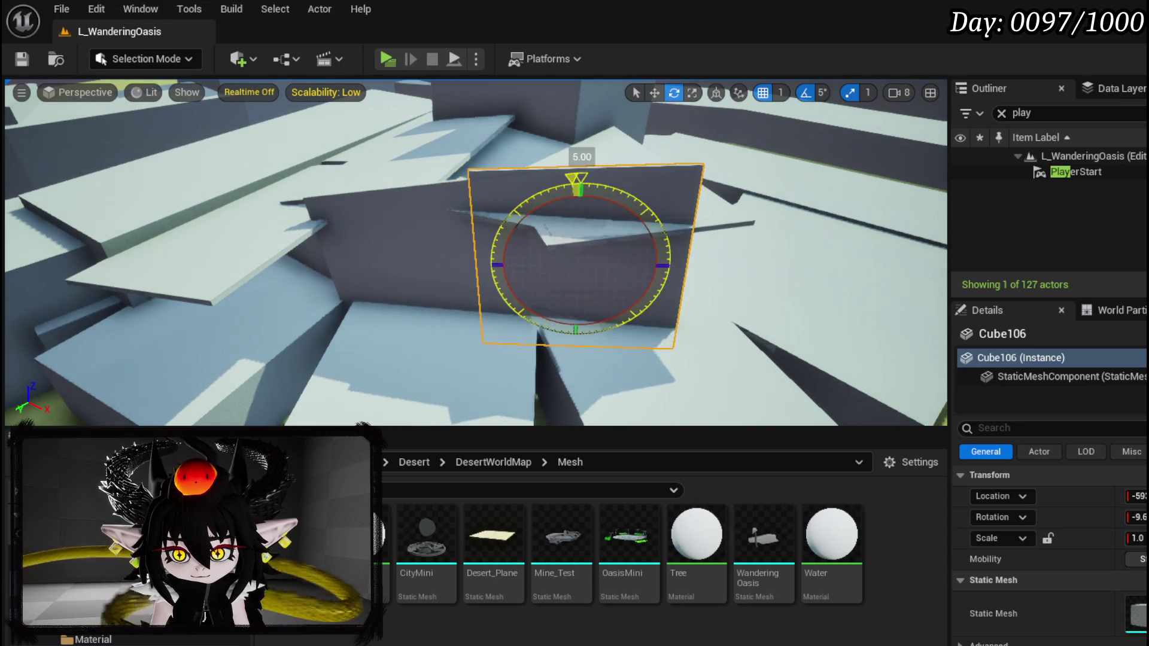
Rotate the new wall panel Cube107 into place and start a playtest of the level.
{"action": "mouse_move", "coordinate": [581, 210]}
{"action": "left_mouse_down"}
{"action": "mouse_move", "coordinate": [410, 256]}
{"action": "mouse_move", "coordinate": [454, 258]}
{"action": "left_mouse_up"}
{"action": "key", "text": "e"}
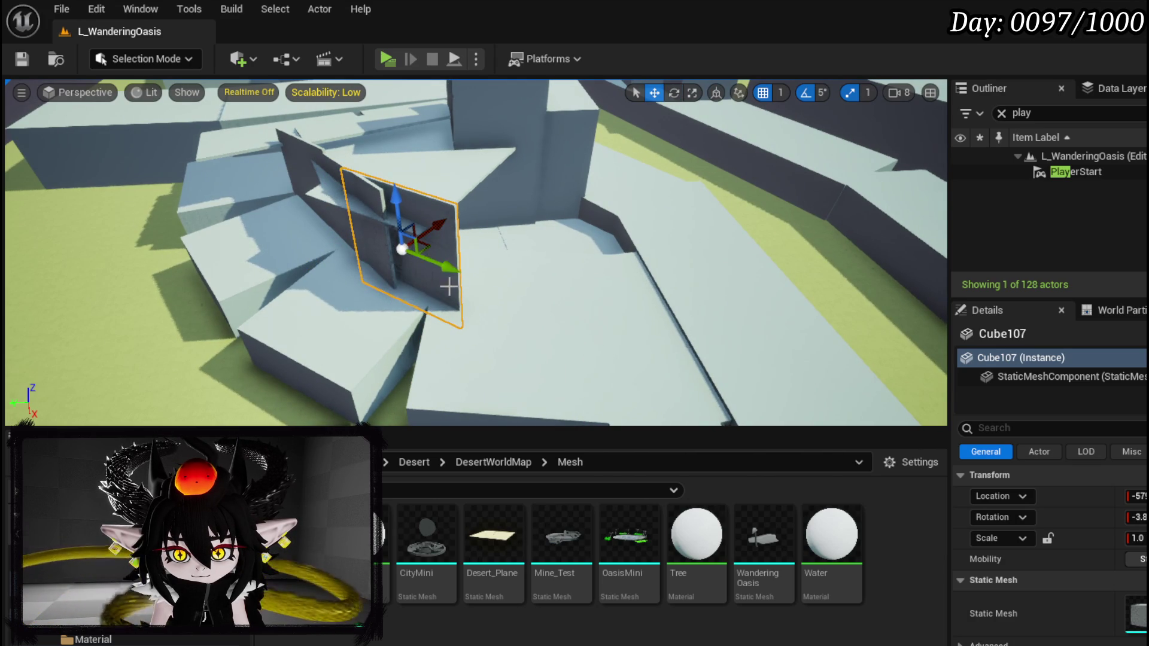
{"action": "left_click_drag", "start_coordinate": [473, 244], "coordinate": [569, 233]}
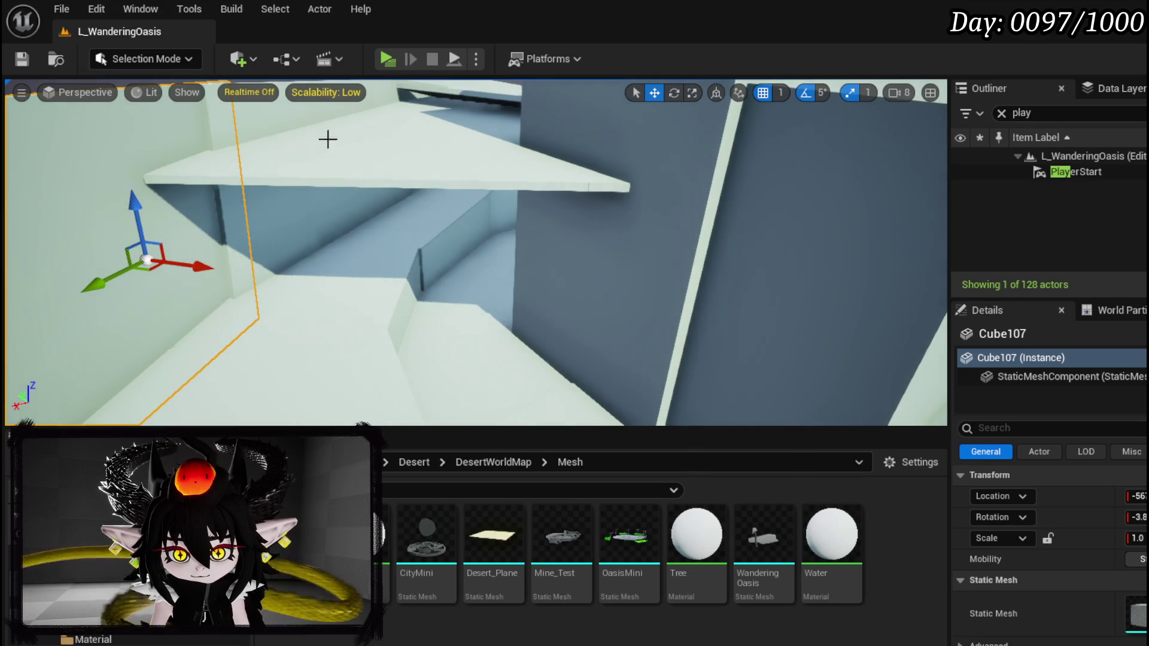
{"action": "left_click", "coordinate": [393, 64]}
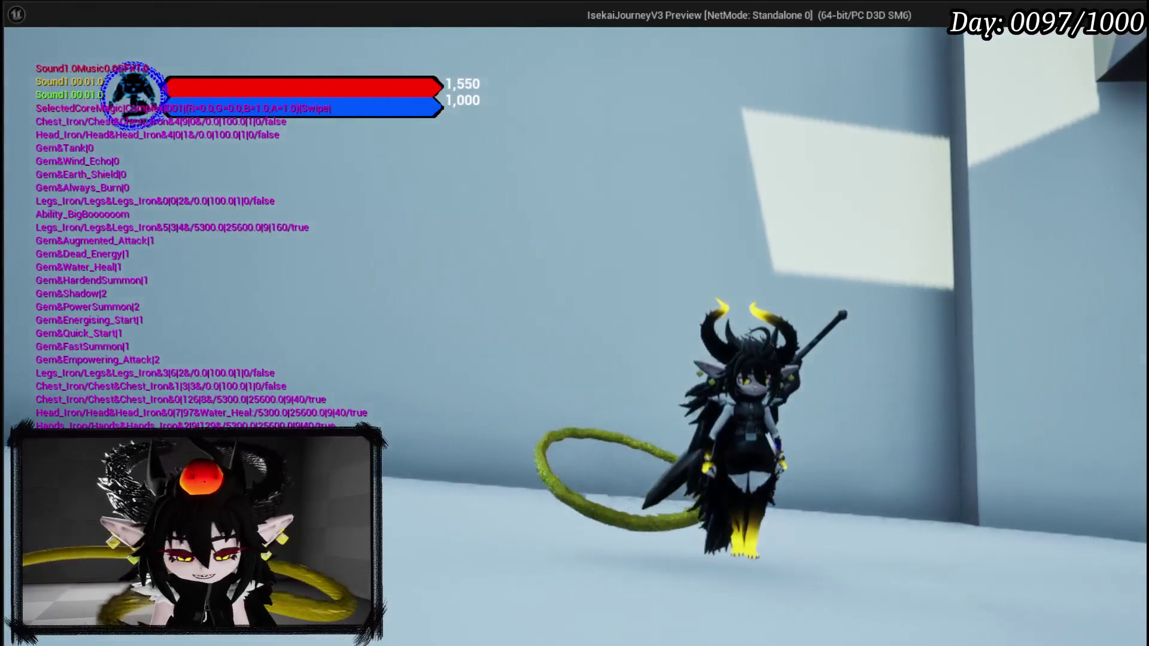
{"action": "key", "text": "alt+Tab"}
{"action": "key", "text": "Escape"}
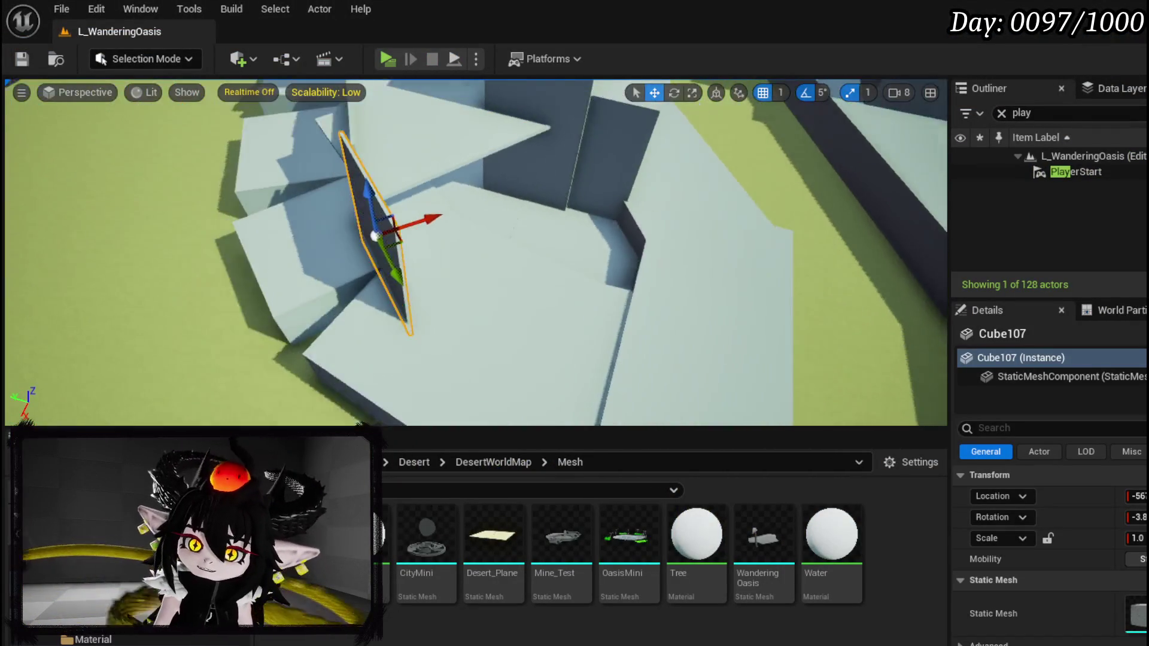
Rotate the selected ledge slab by -10 degrees and shift it up and left.
{"action": "mouse_move", "coordinate": [520, 185]}
{"action": "left_mouse_down"}
{"action": "mouse_move", "coordinate": [466, 212]}
{"action": "mouse_move", "coordinate": [652, 235]}
{"action": "left_mouse_up"}
{"action": "key", "text": "e"}
{"action": "mouse_move", "coordinate": [533, 277]}
{"action": "left_mouse_down"}
{"action": "mouse_move", "coordinate": [542, 287]}
{"action": "mouse_move", "coordinate": [535, 276]}
{"action": "left_mouse_up"}
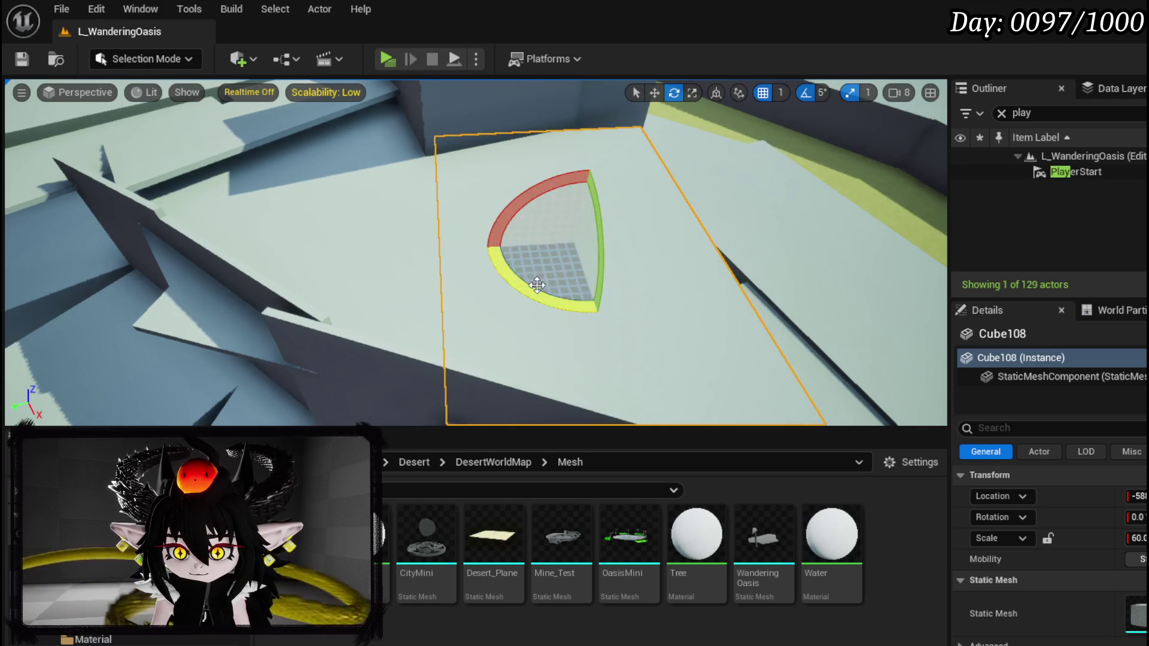
{"action": "key", "text": "w"}
{"action": "left_click_drag", "start_coordinate": [565, 206], "coordinate": [556, 180]}
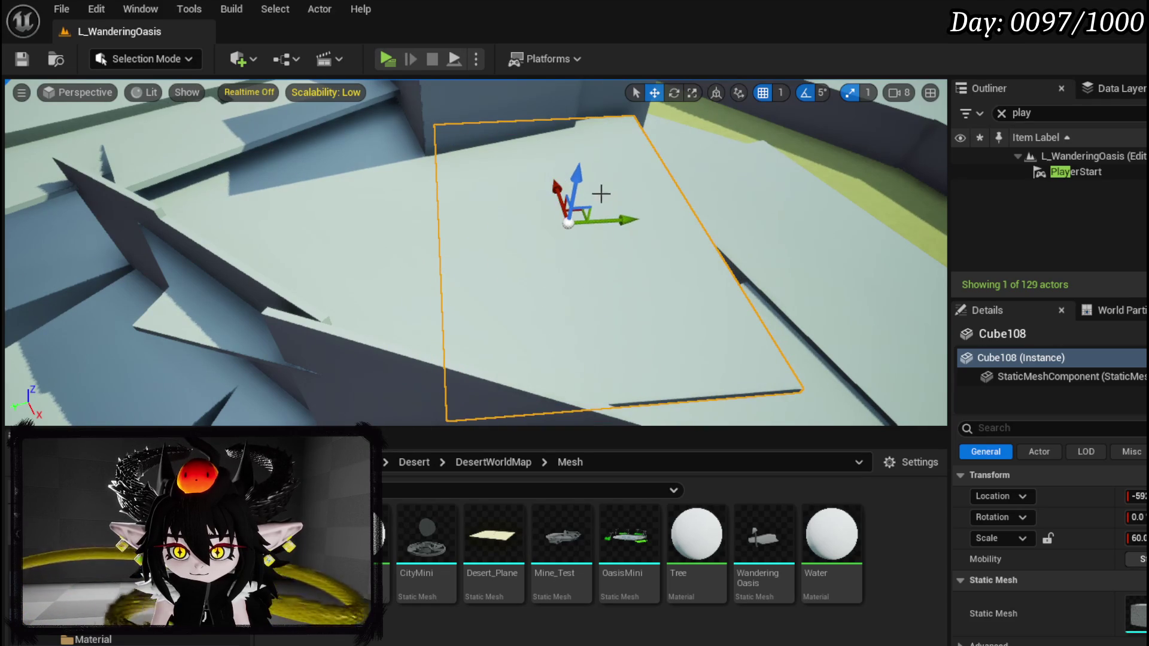
{"action": "mouse_move", "coordinate": [619, 216]}
{"action": "left_mouse_down"}
{"action": "mouse_move", "coordinate": [454, 255]}
{"action": "mouse_move", "coordinate": [298, 251]}
{"action": "mouse_move", "coordinate": [336, 300]}
{"action": "mouse_move", "coordinate": [458, 231]}
{"action": "mouse_move", "coordinate": [440, 211]}
{"action": "mouse_move", "coordinate": [413, 239]}
{"action": "mouse_move", "coordinate": [426, 241]}
{"action": "left_mouse_up"}
Duplicate wall Cube107 into Cube109, rotate it about -30 degrees and slide it into place.
{"action": "left_click", "coordinate": [288, 215]}
{"action": "key", "text": "e"}
{"action": "key", "text": "w"}
{"action": "left_click_drag", "start_coordinate": [418, 290], "coordinate": [431, 310]}
{"action": "left_click_drag", "start_coordinate": [433, 246], "coordinate": [421, 257]}
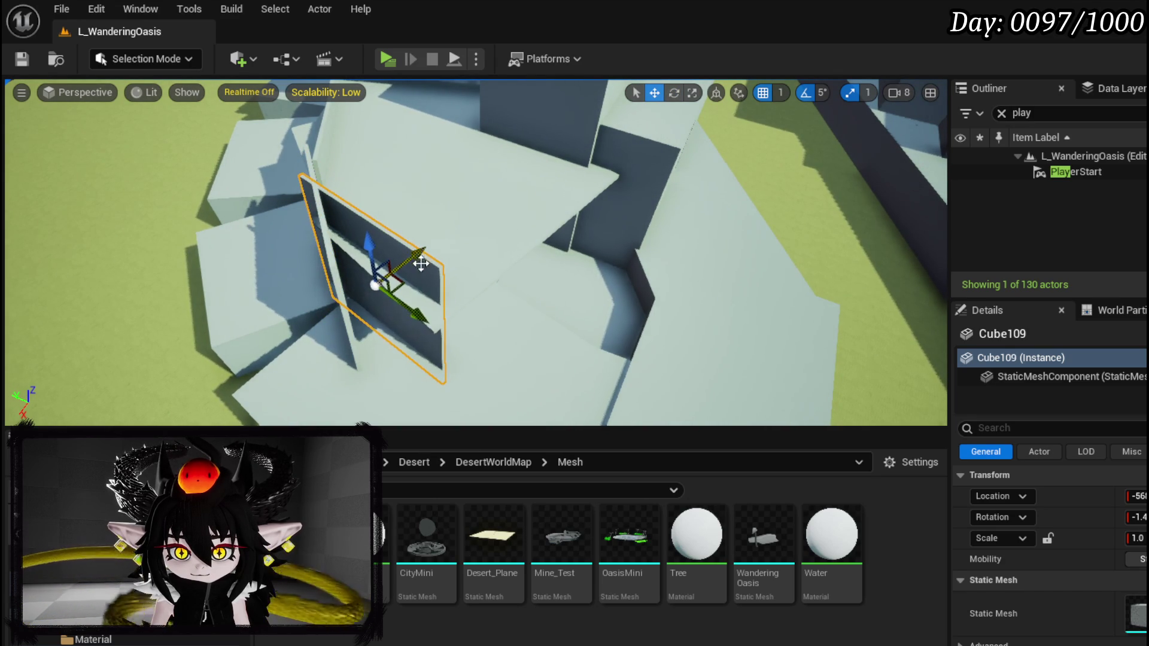
{"action": "left_click_drag", "start_coordinate": [423, 320], "coordinate": [444, 336]}
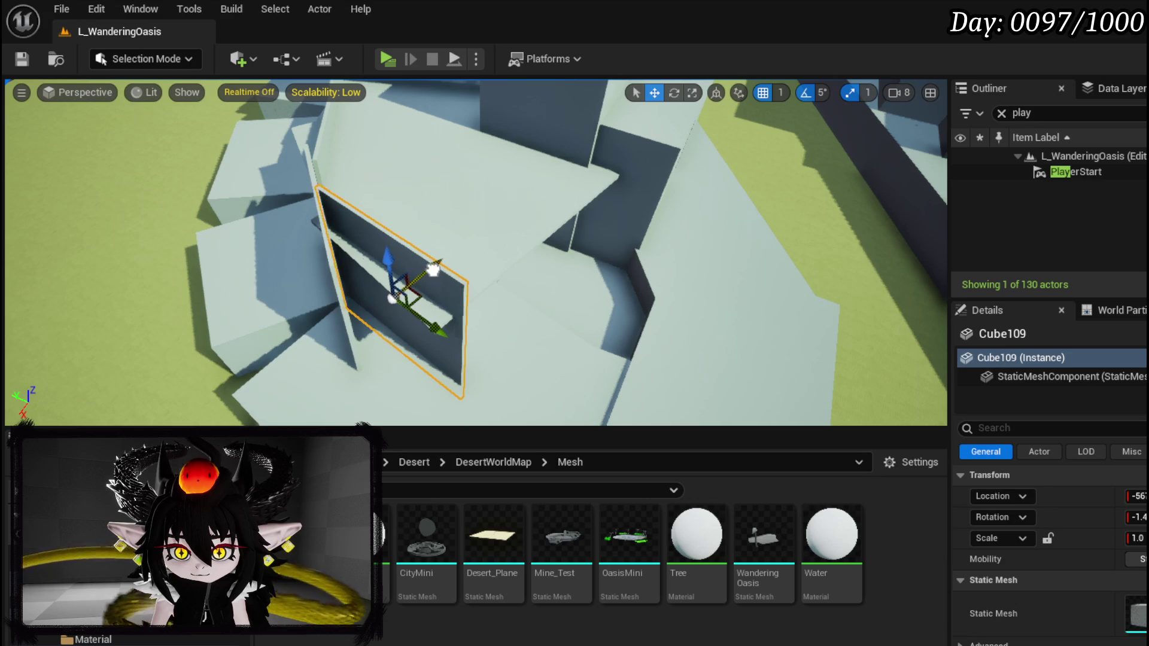
{"action": "left_click", "coordinate": [445, 246]}
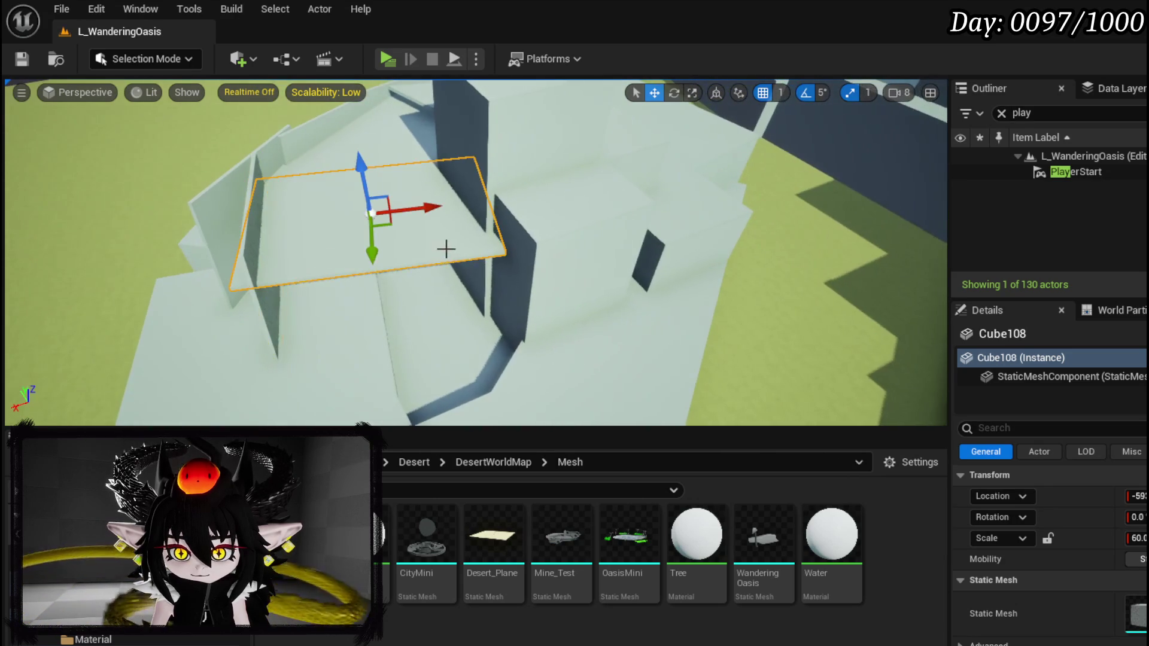
Duplicate floor plane Cube108 as Cube110 and stand it upright as a wall.
{"action": "left_click_drag", "start_coordinate": [488, 267], "coordinate": [508, 206]}
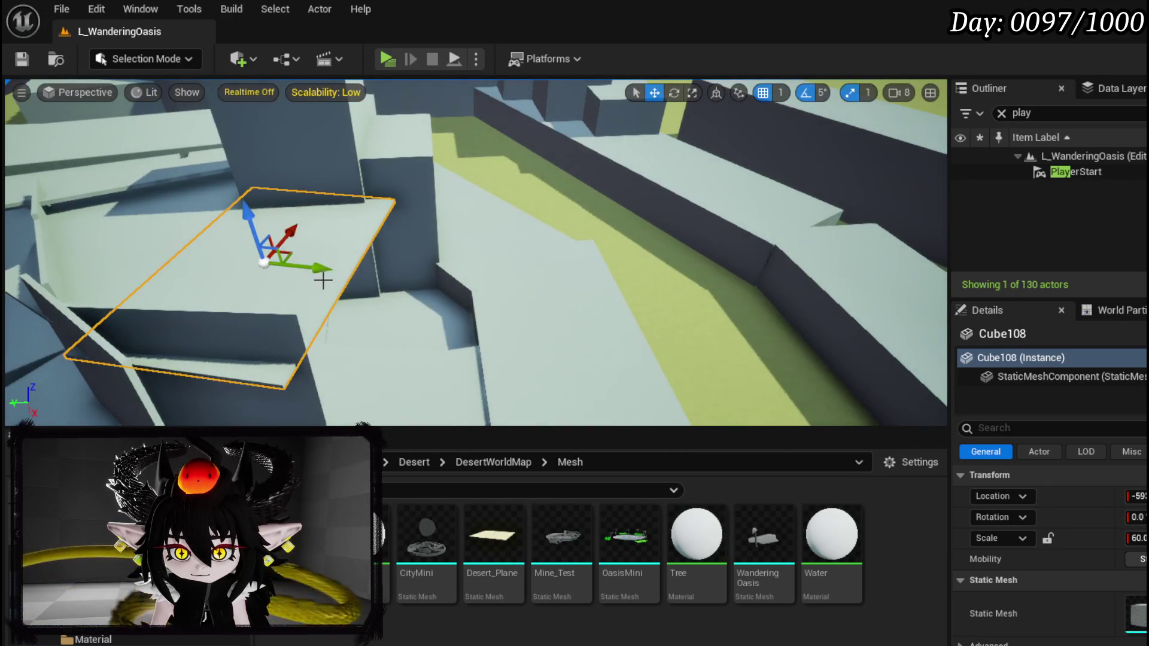
{"action": "mouse_move", "coordinate": [317, 282]}
{"action": "left_mouse_down", "text": "alt"}
{"action": "mouse_move", "coordinate": [499, 291]}
{"action": "mouse_move", "coordinate": [486, 258]}
{"action": "mouse_move", "coordinate": [527, 234]}
{"action": "mouse_move", "coordinate": [548, 263]}
{"action": "left_mouse_up", "text": "alt"}
{"action": "key", "text": "e"}
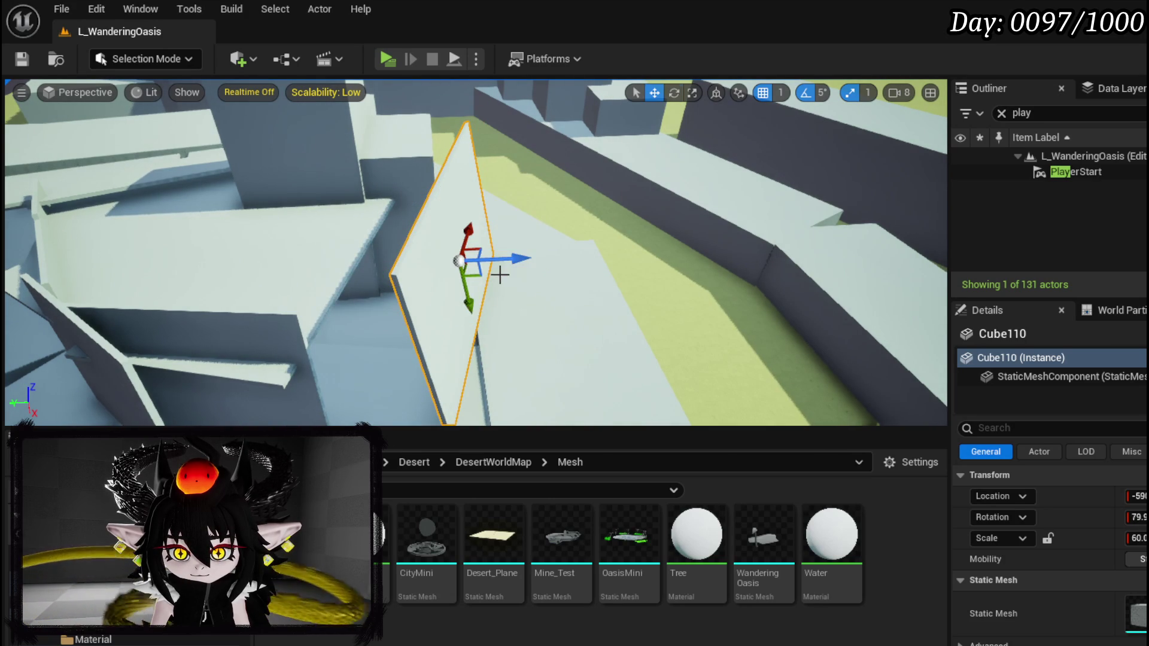
{"action": "left_click_drag", "start_coordinate": [480, 311], "coordinate": [462, 314]}
{"action": "left_click_drag", "start_coordinate": [461, 238], "coordinate": [493, 240]}
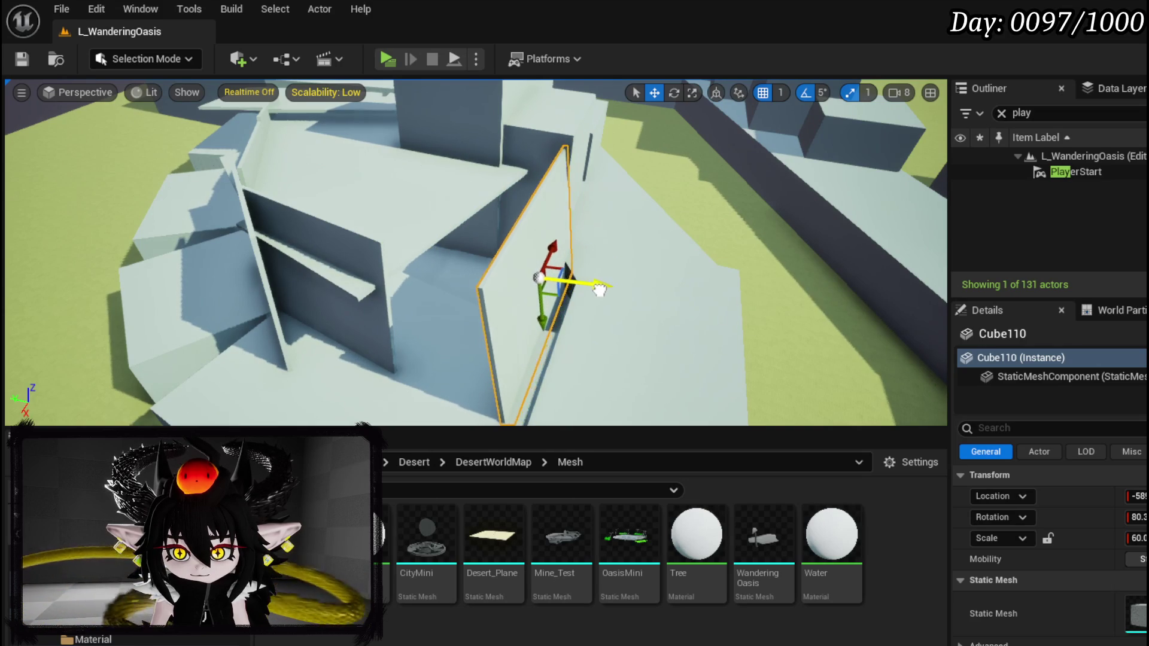
{"action": "mouse_move", "coordinate": [557, 277]}
{"action": "left_mouse_down"}
{"action": "mouse_move", "coordinate": [575, 277]}
{"action": "mouse_move", "coordinate": [545, 266]}
{"action": "mouse_move", "coordinate": [551, 233]}
{"action": "left_mouse_up"}
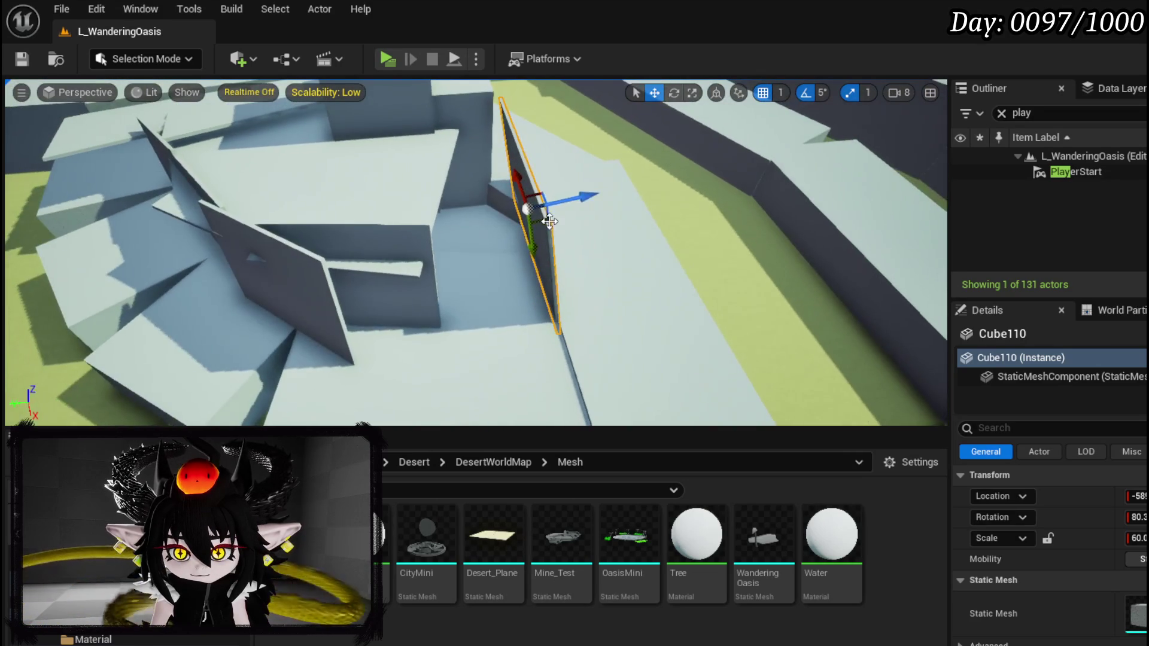
Duplicate the wall along X as Cube111 and place Cube112 as a tilted raised ledge.
{"action": "mouse_move", "coordinate": [511, 181]}
{"action": "left_mouse_down"}
{"action": "mouse_move", "coordinate": [533, 239]}
{"action": "mouse_move", "coordinate": [518, 315]}
{"action": "left_mouse_up"}
{"action": "key", "text": "e"}
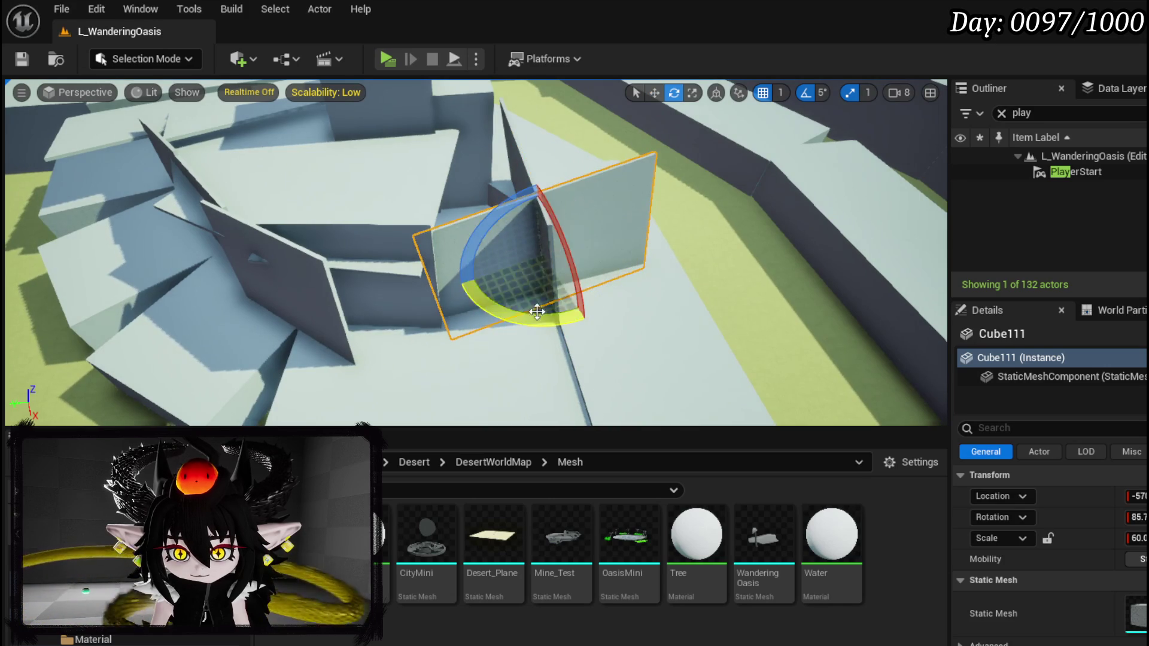
{"action": "left_click_drag", "start_coordinate": [540, 250], "coordinate": [332, 371]}
{"action": "left_click_drag", "start_coordinate": [443, 297], "coordinate": [379, 321]}
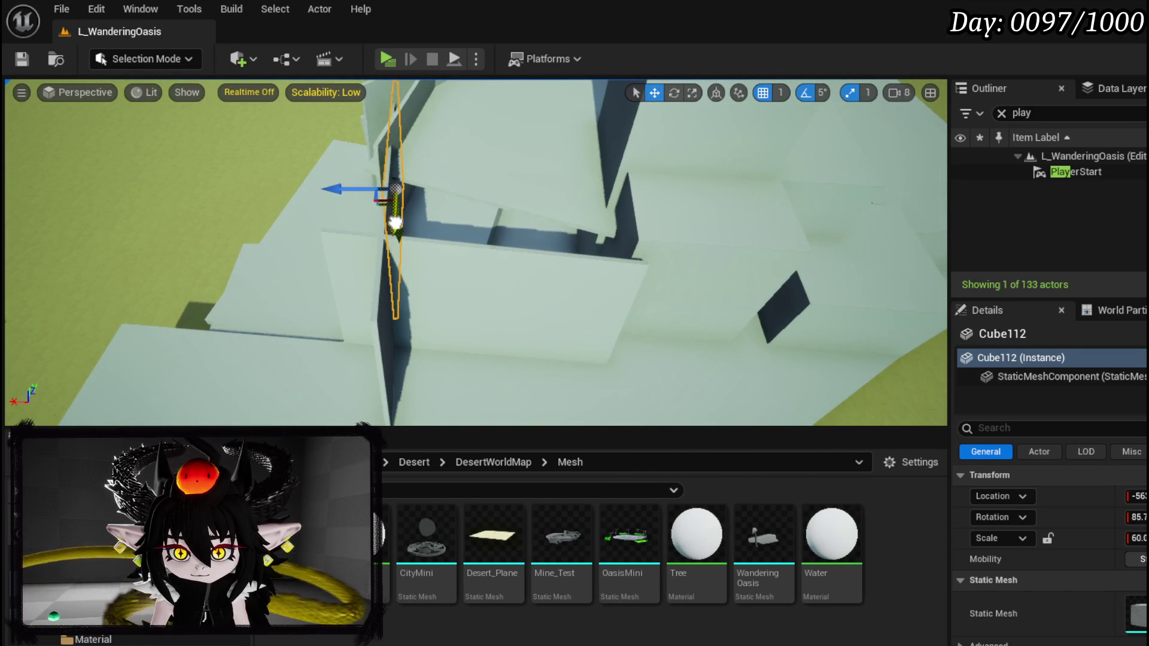
{"action": "mouse_move", "coordinate": [334, 254]}
{"action": "left_mouse_down"}
{"action": "mouse_move", "coordinate": [572, 257]}
{"action": "mouse_move", "coordinate": [494, 285]}
{"action": "mouse_move", "coordinate": [545, 267]}
{"action": "mouse_move", "coordinate": [543, 253]}
{"action": "left_mouse_up"}
{"action": "key", "text": "e"}
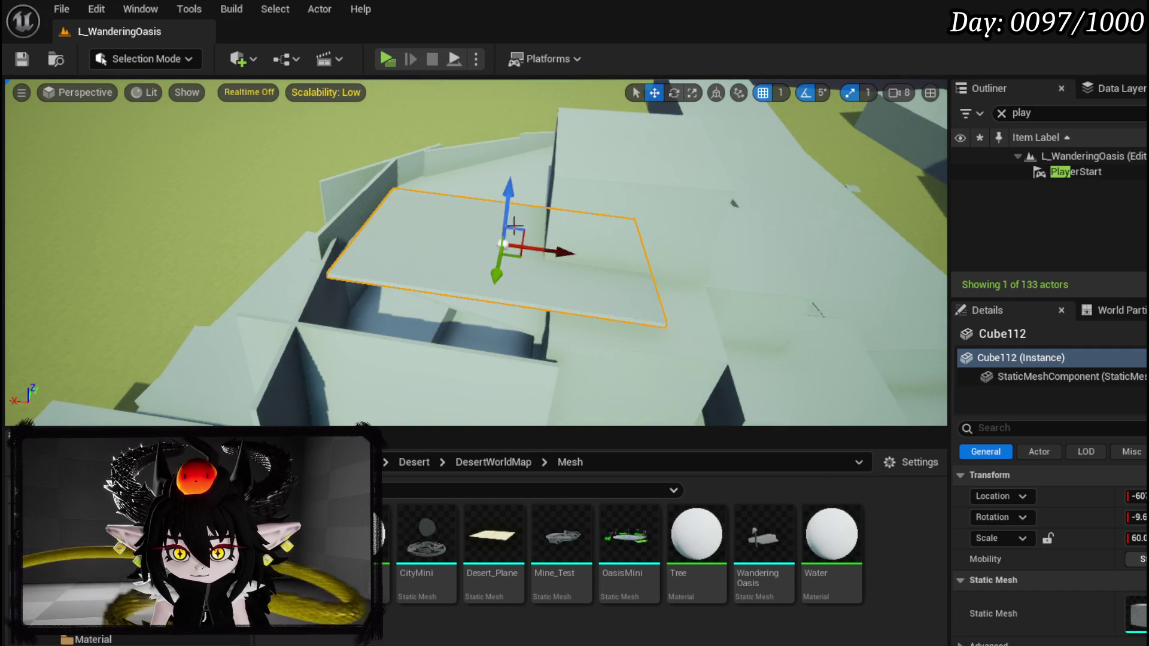
{"action": "mouse_move", "coordinate": [499, 290]}
{"action": "left_mouse_down"}
{"action": "mouse_move", "coordinate": [327, 242]}
{"action": "mouse_move", "coordinate": [432, 203]}
{"action": "left_mouse_up"}
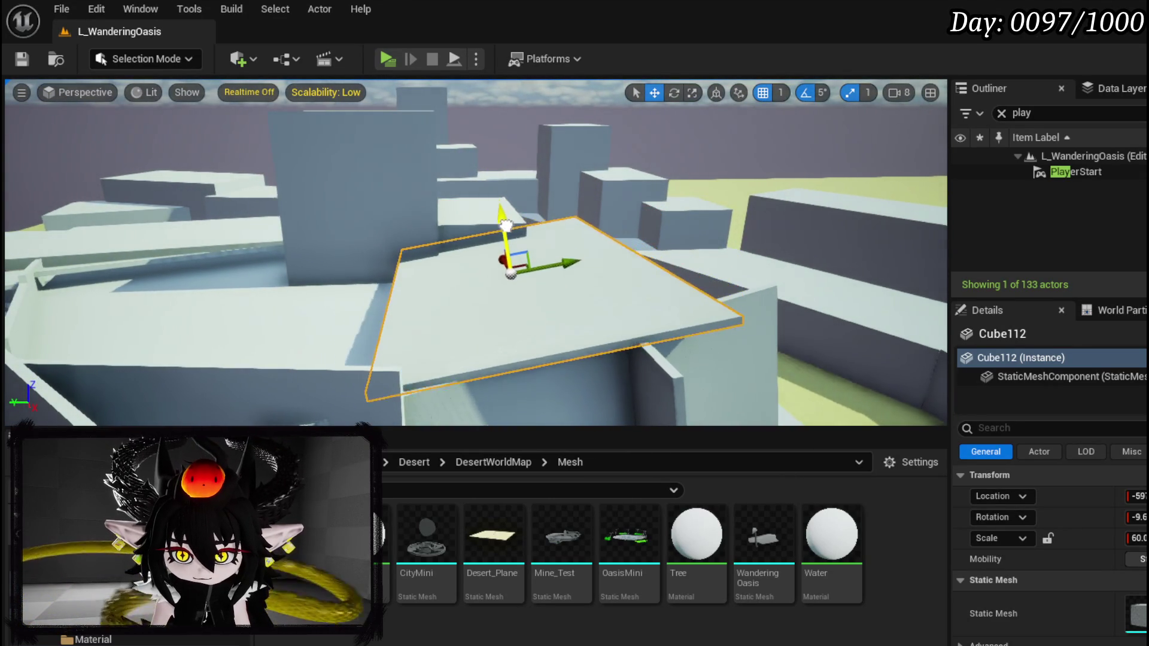
{"action": "mouse_move", "coordinate": [557, 257]}
{"action": "left_mouse_down"}
{"action": "mouse_move", "coordinate": [578, 258]}
{"action": "mouse_move", "coordinate": [538, 263]}
{"action": "mouse_move", "coordinate": [598, 258]}
{"action": "mouse_move", "coordinate": [586, 275]}
{"action": "mouse_move", "coordinate": [568, 266]}
{"action": "mouse_move", "coordinate": [584, 264]}
{"action": "mouse_move", "coordinate": [572, 263]}
{"action": "mouse_move", "coordinate": [566, 231]}
{"action": "mouse_move", "coordinate": [255, 140]}
{"action": "left_mouse_up"}
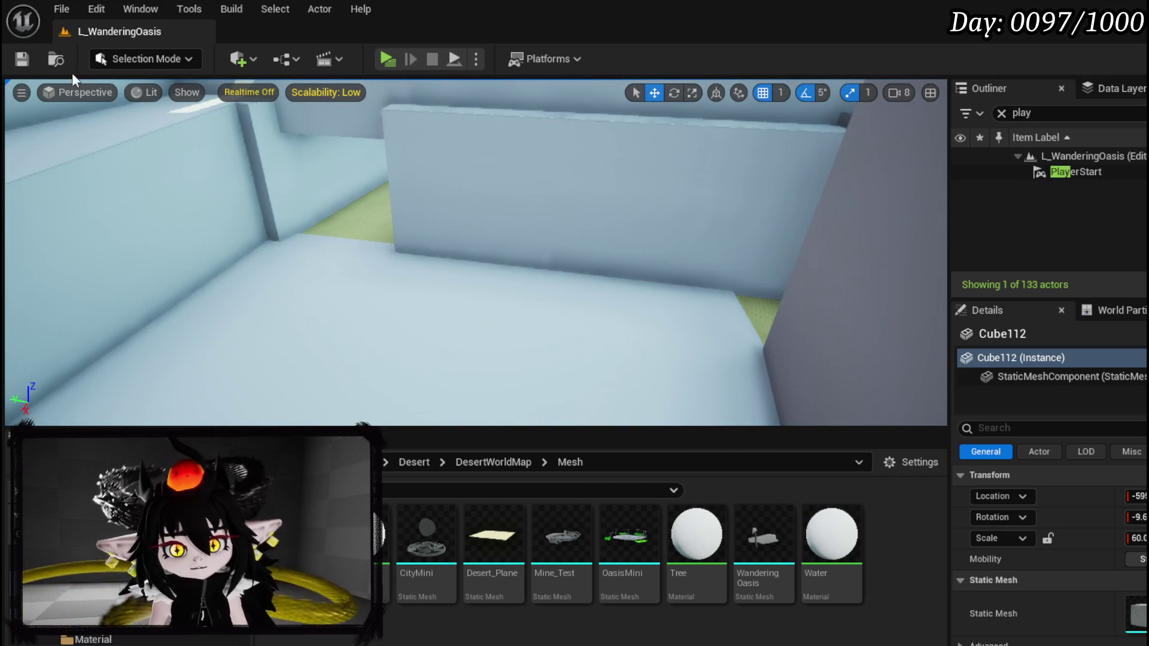
{"action": "left_click_drag", "start_coordinate": [595, 275], "coordinate": [574, 255]}
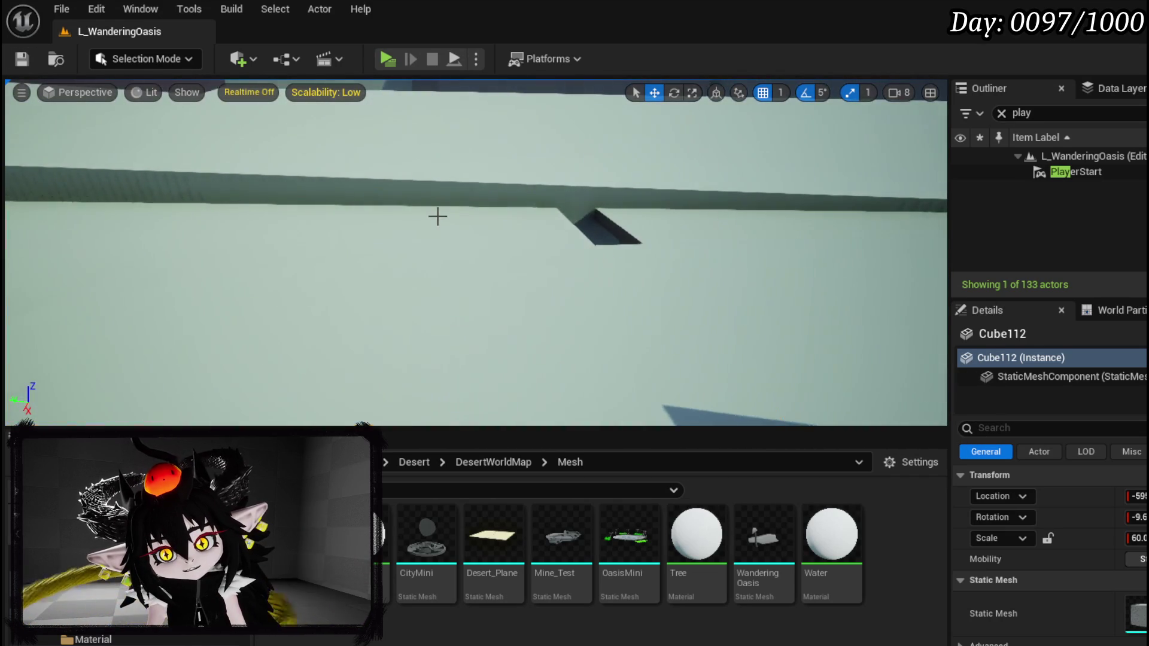
{"action": "left_click", "coordinate": [333, 207]}
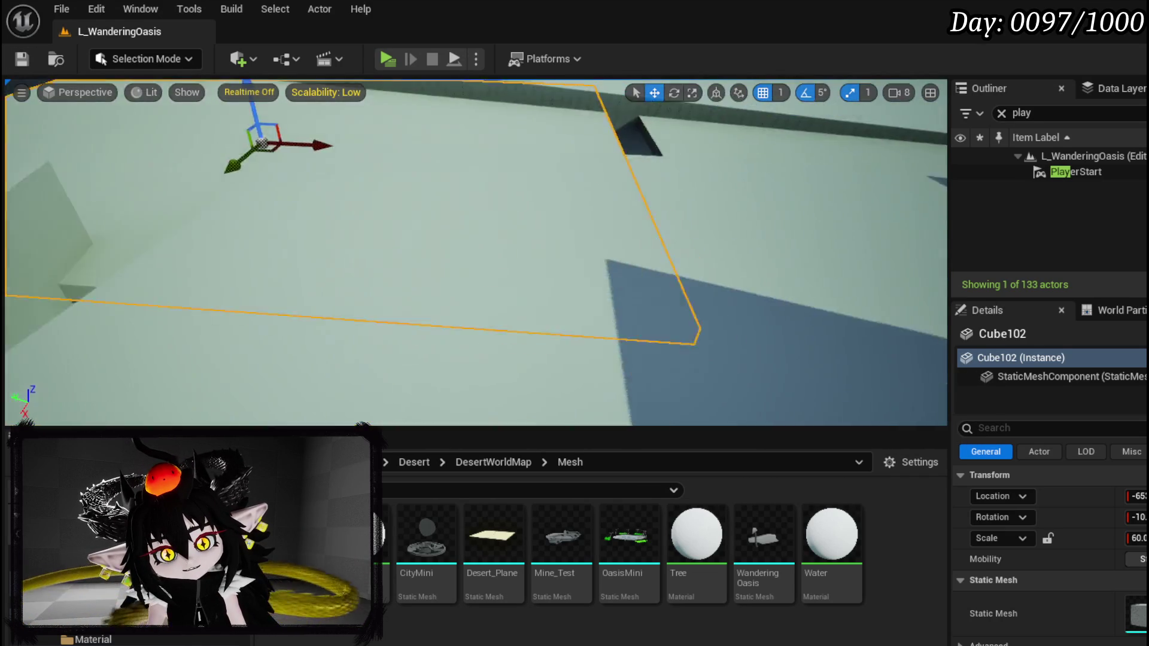
Duplicate floor slab Cube102 along X as Cube103 and nudge it into position.
{"action": "left_click_drag", "start_coordinate": [305, 199], "coordinate": [479, 278]}
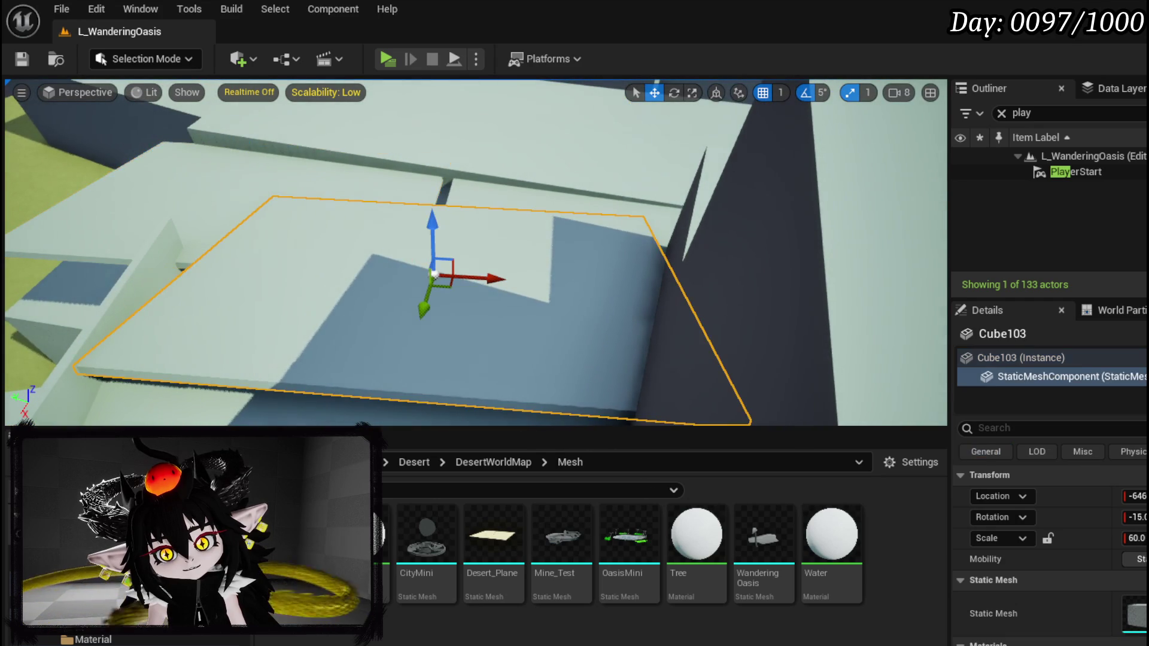
{"action": "left_click", "coordinate": [358, 194]}
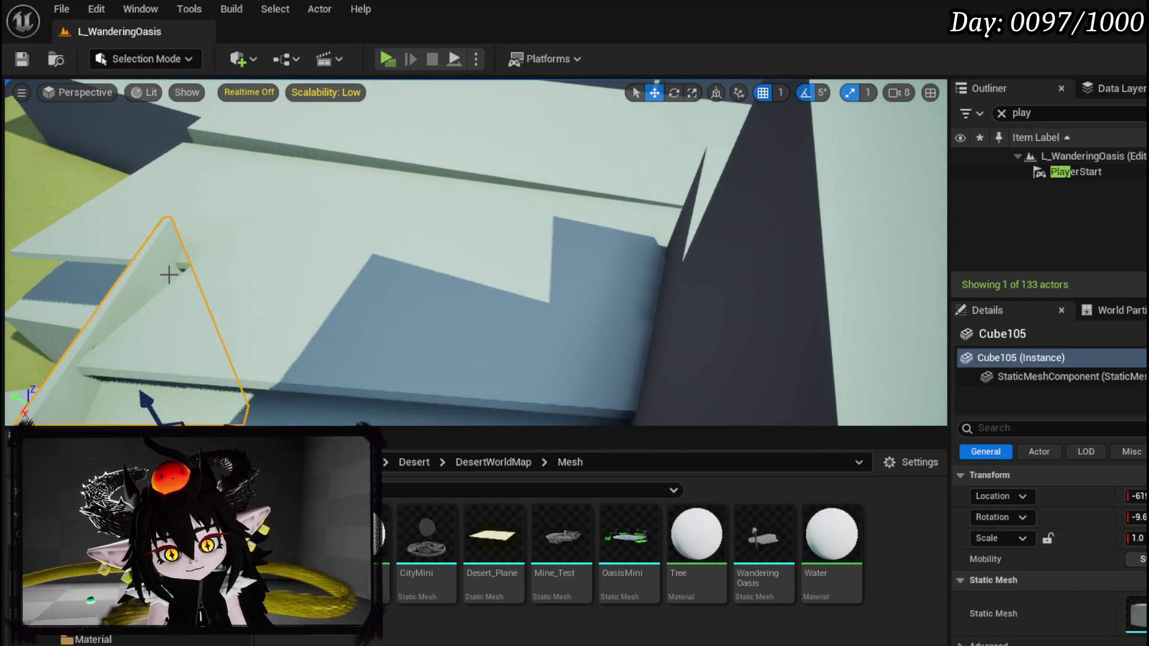
{"action": "key", "text": "f"}
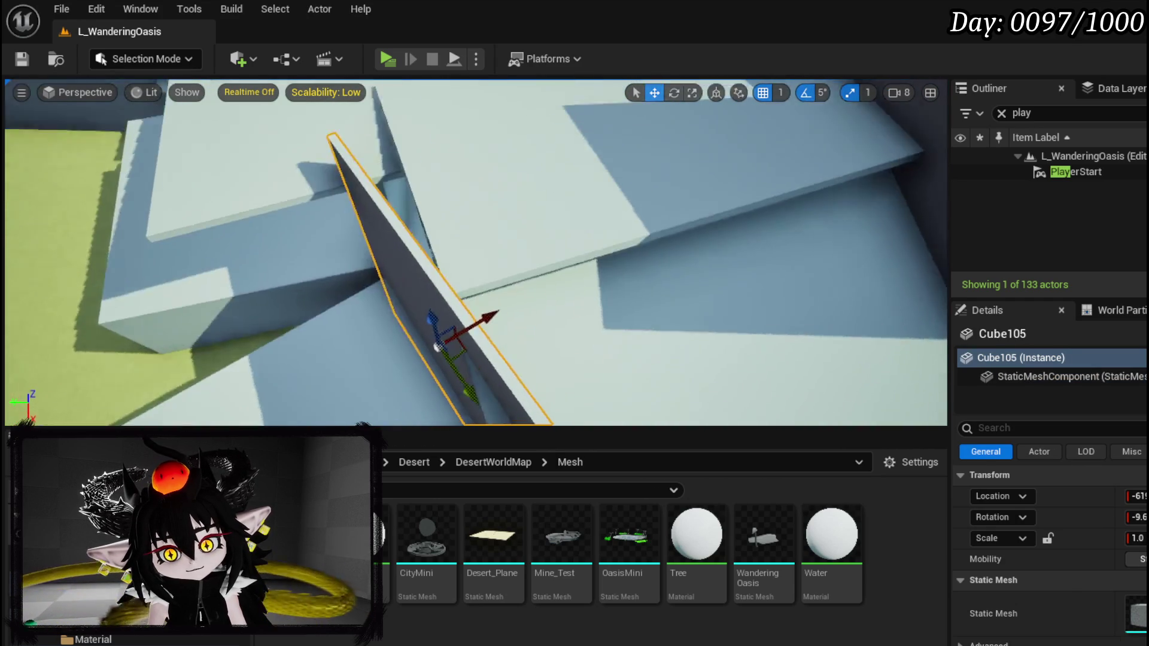
{"action": "left_click", "coordinate": [433, 226]}
{"action": "key", "text": "f"}
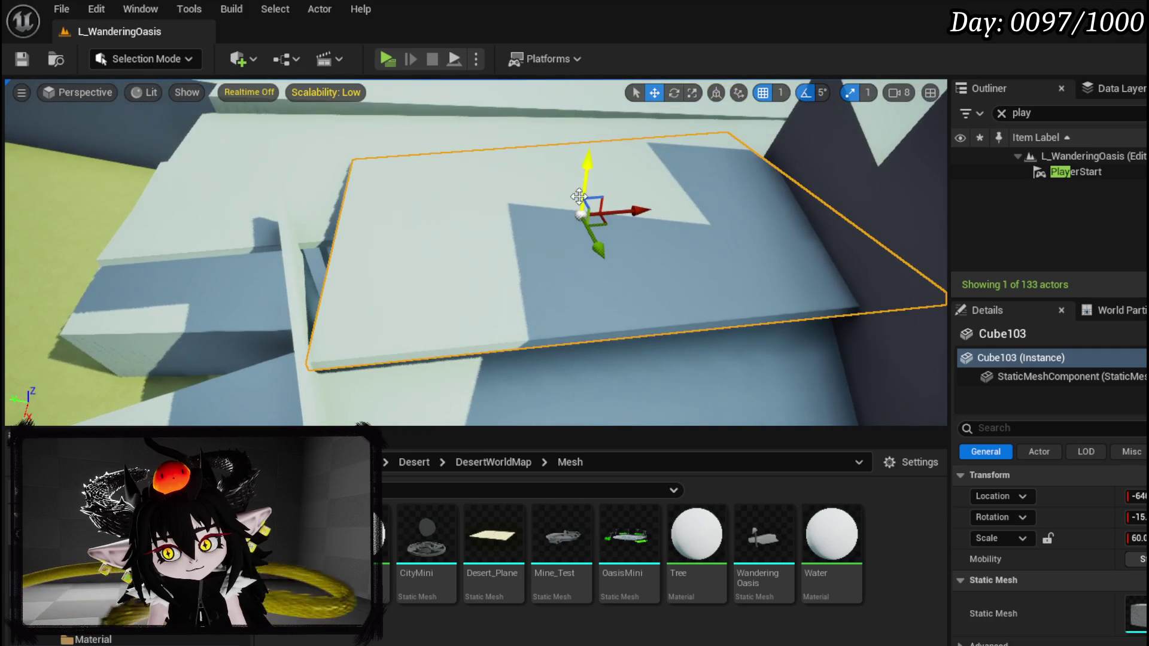
{"action": "mouse_move", "coordinate": [644, 206]}
{"action": "left_mouse_down"}
{"action": "mouse_move", "coordinate": [613, 216]}
{"action": "mouse_move", "coordinate": [650, 219]}
{"action": "left_mouse_up"}
Tilt the Cube105 wedge upright toward vertical.
{"action": "left_click", "coordinate": [332, 377]}
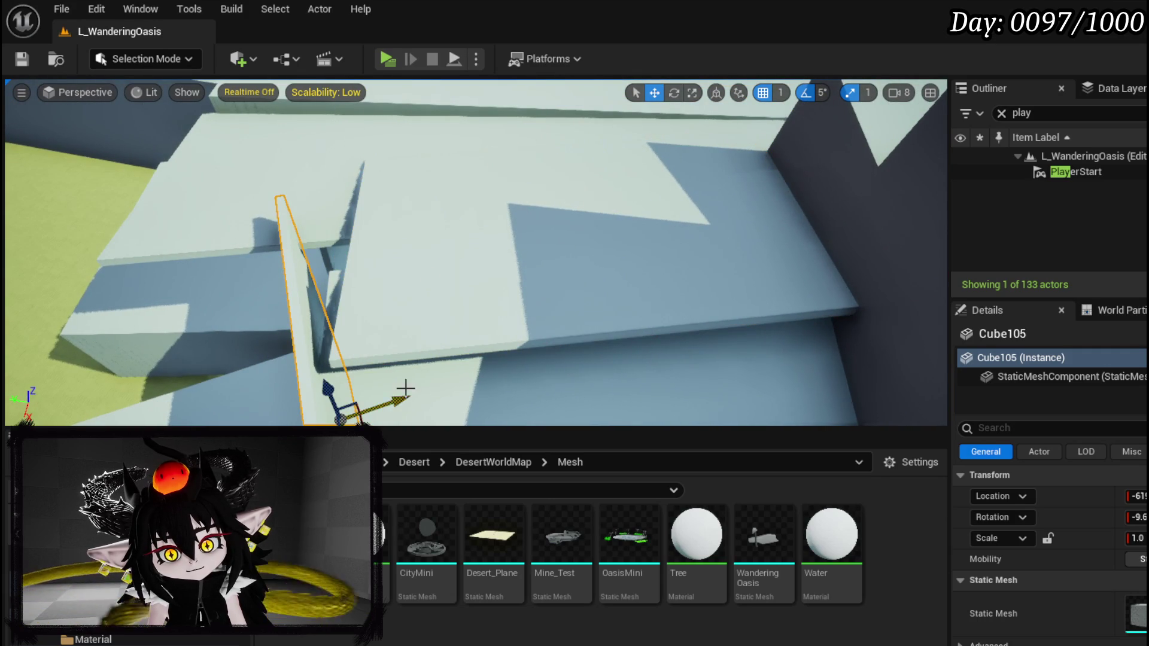
{"action": "key", "text": "f"}
{"action": "key", "text": "e"}
{"action": "mouse_move", "coordinate": [473, 232]}
{"action": "left_mouse_down"}
{"action": "mouse_move", "coordinate": [461, 265]}
{"action": "mouse_move", "coordinate": [472, 250]}
{"action": "mouse_move", "coordinate": [383, 288]}
{"action": "left_mouse_up"}
{"action": "key", "text": "w"}
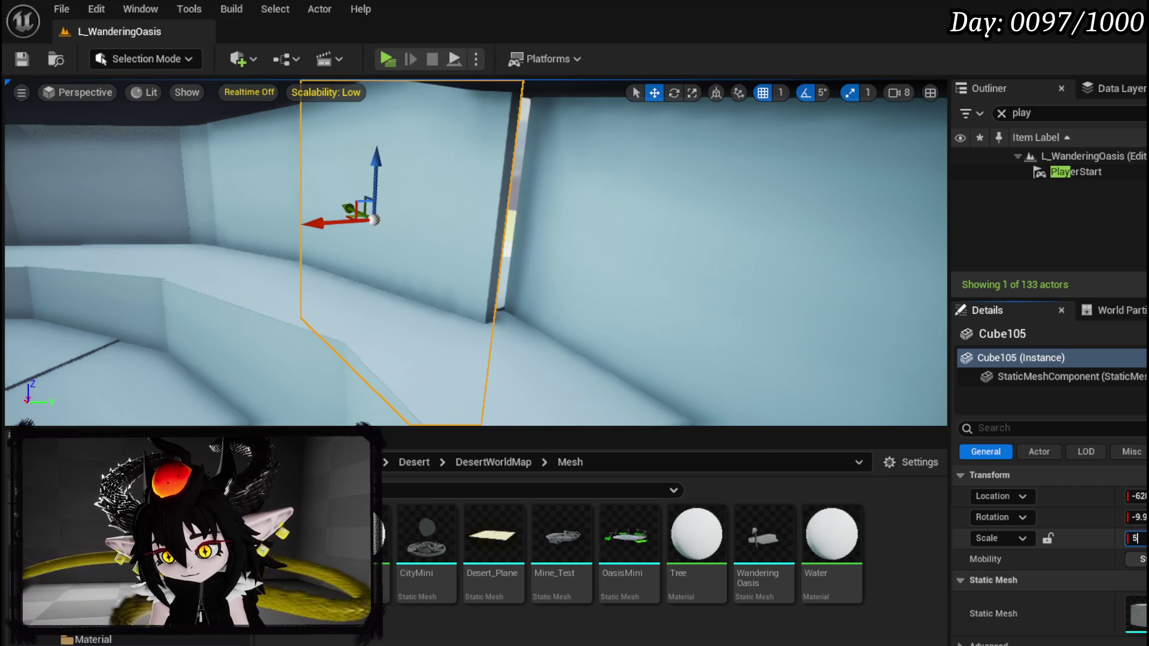
Commit a uniform scale of 5.0 on Cube105 and shift it along X.
{"action": "key", "text": "Return"}
{"action": "left_click_drag", "start_coordinate": [325, 218], "coordinate": [384, 232]}
{"action": "key", "text": "w"}
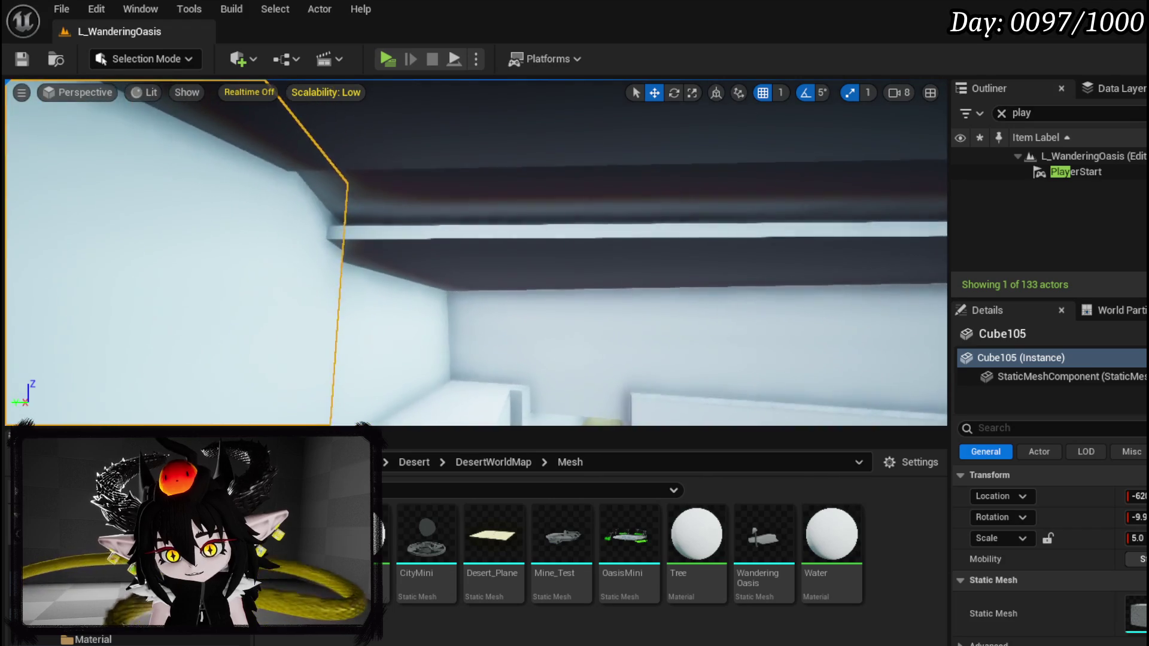
{"action": "key", "text": "s"}
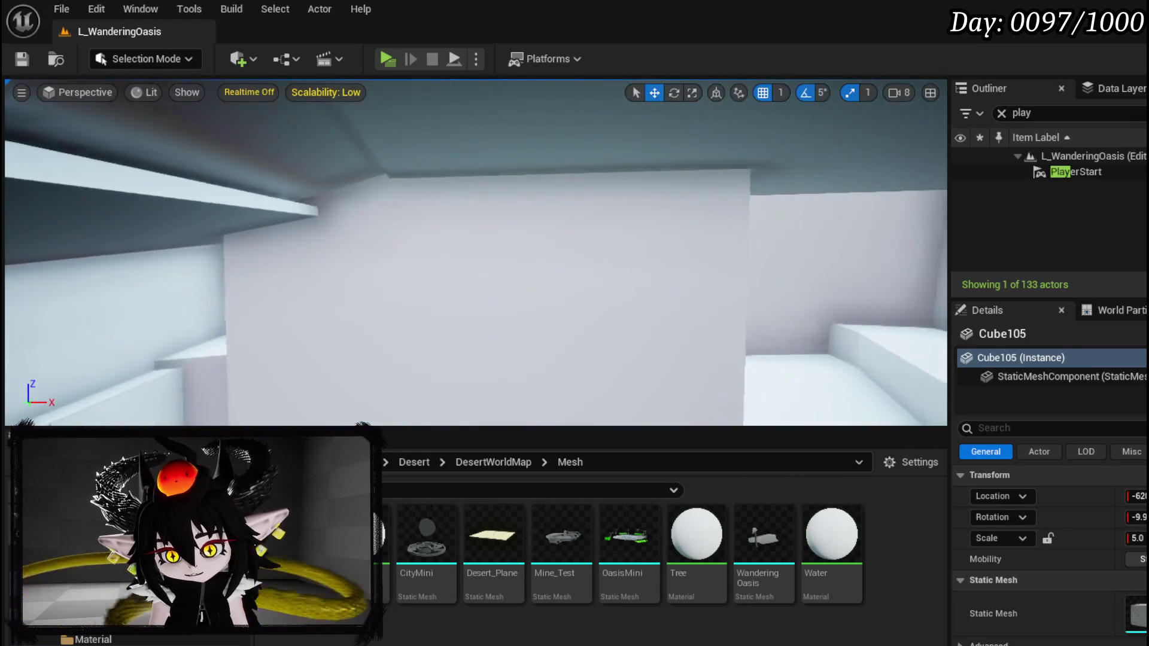
{"action": "key", "text": "w"}
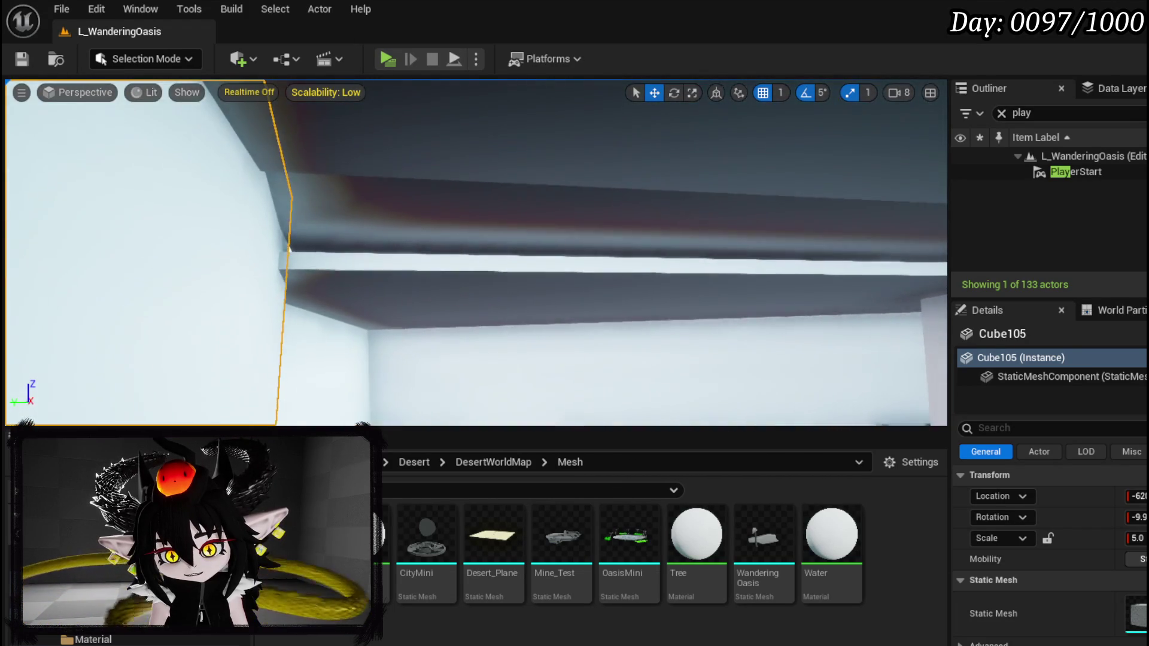
{"action": "key", "text": "s"}
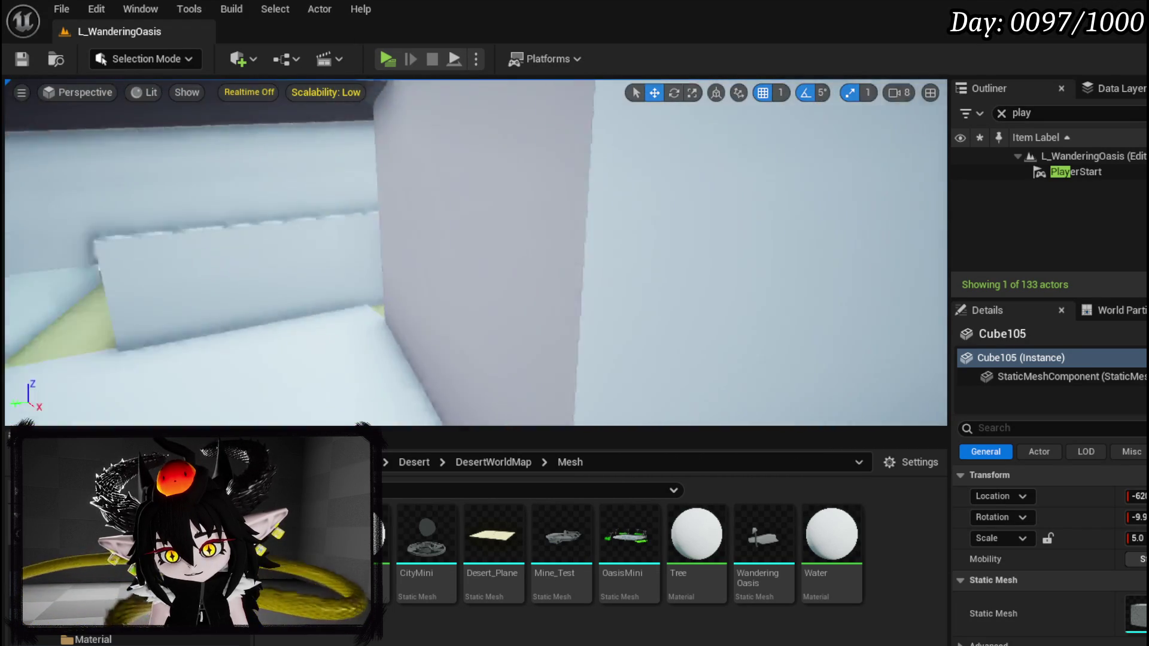
{"action": "key", "text": "w"}
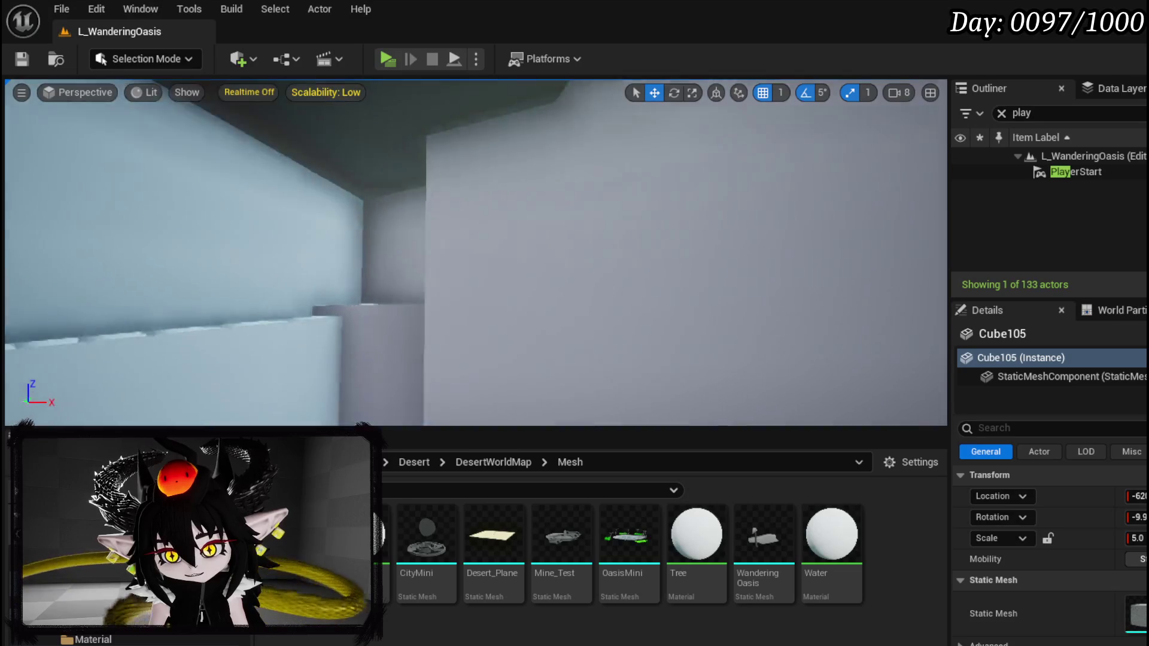
{"action": "key", "text": "s"}
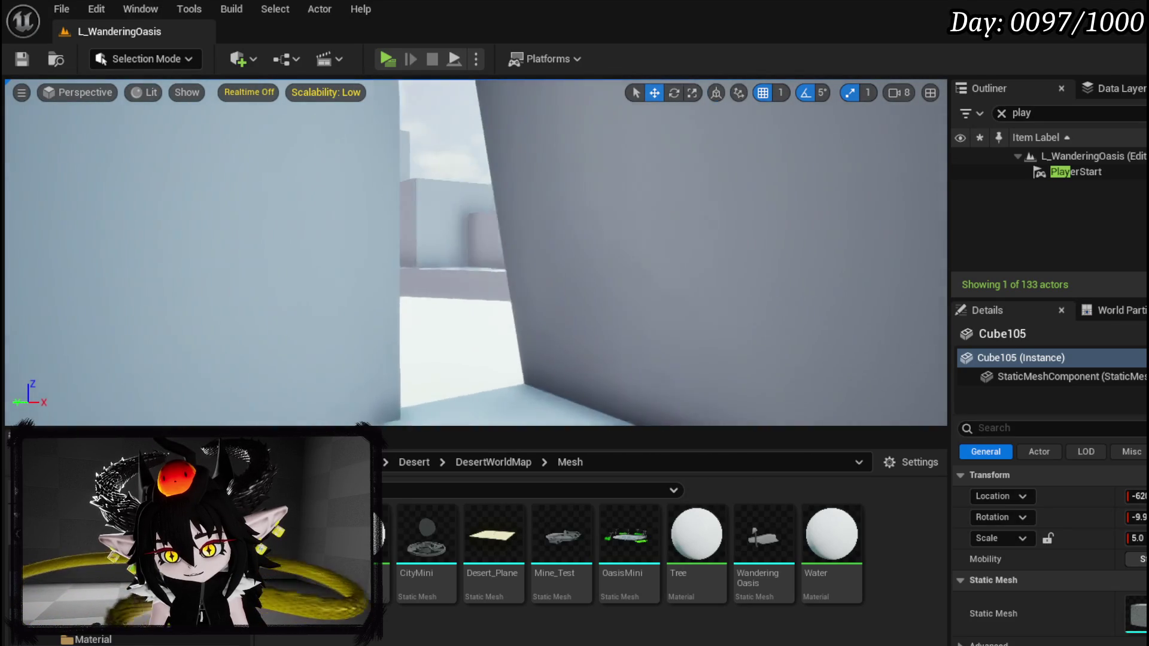
{"action": "key", "text": "w"}
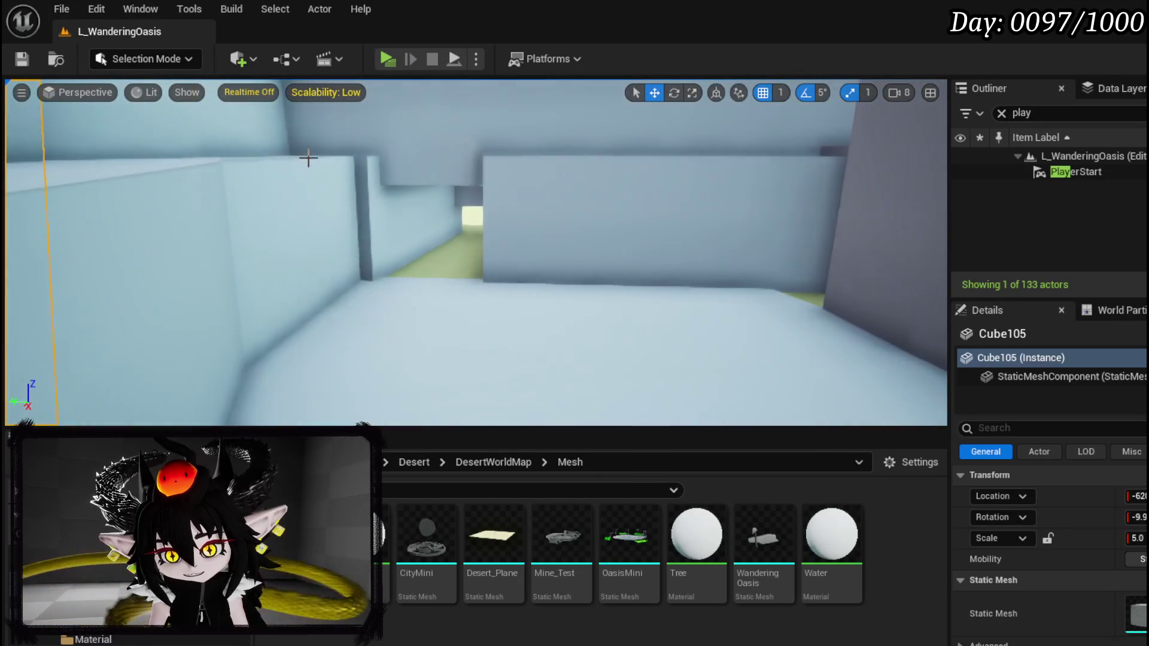
{"action": "left_click", "coordinate": [382, 59]}
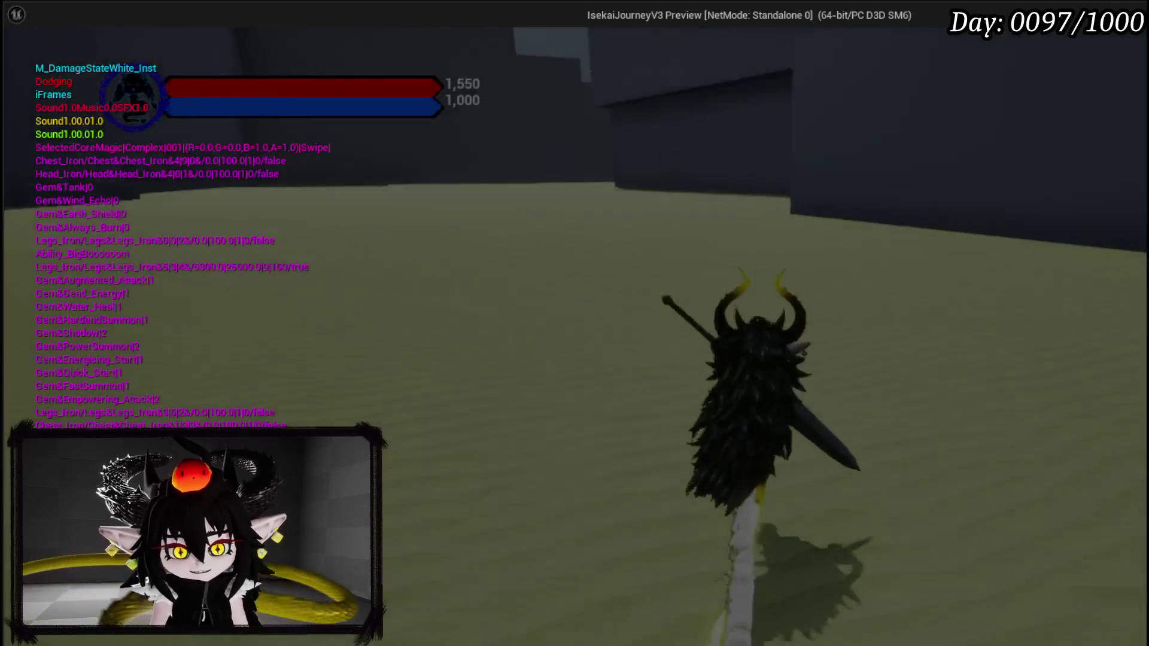
{"action": "key", "text": "w"}
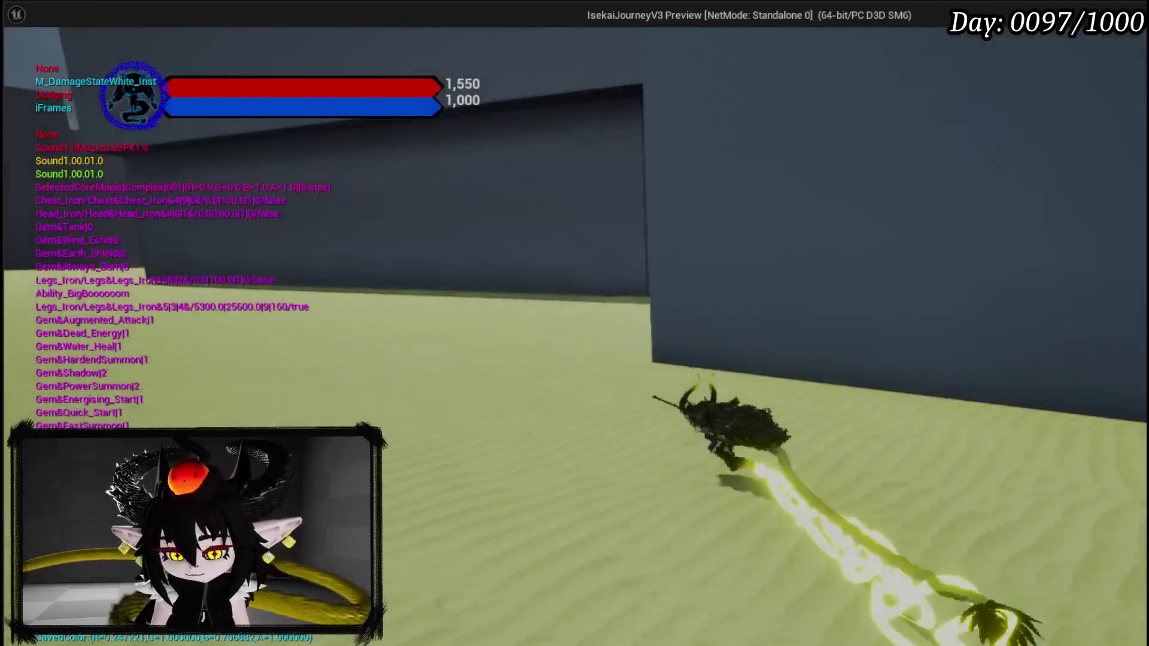
{"action": "key", "text": "w"}
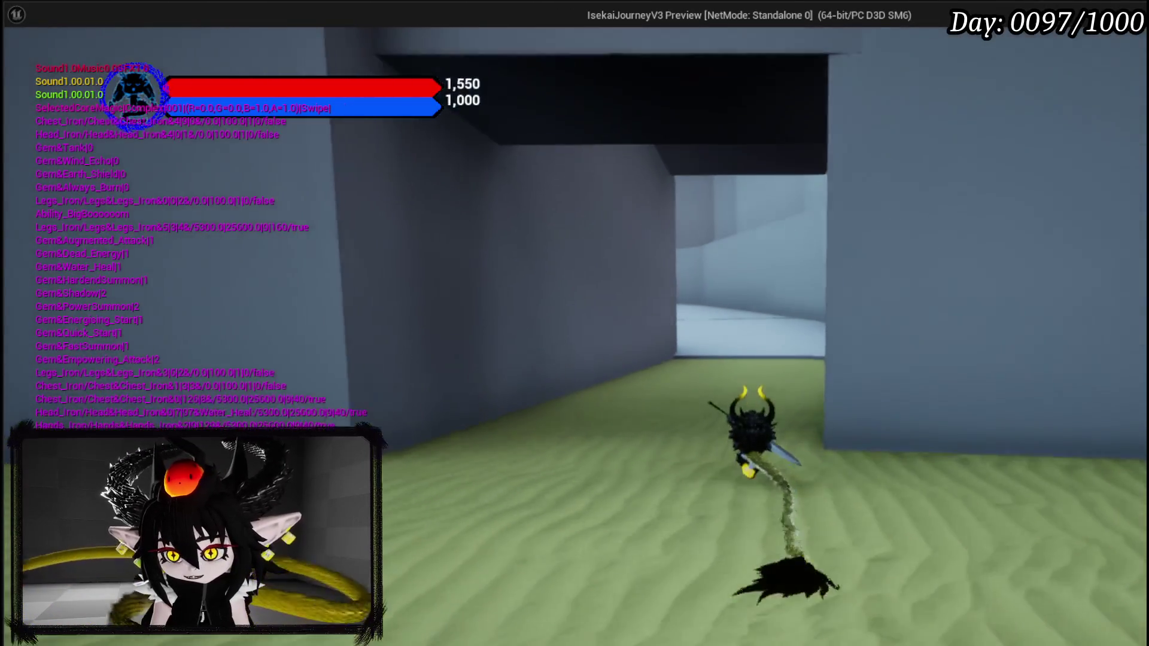
{"action": "key", "text": "w"}
{"action": "key", "text": "space"}
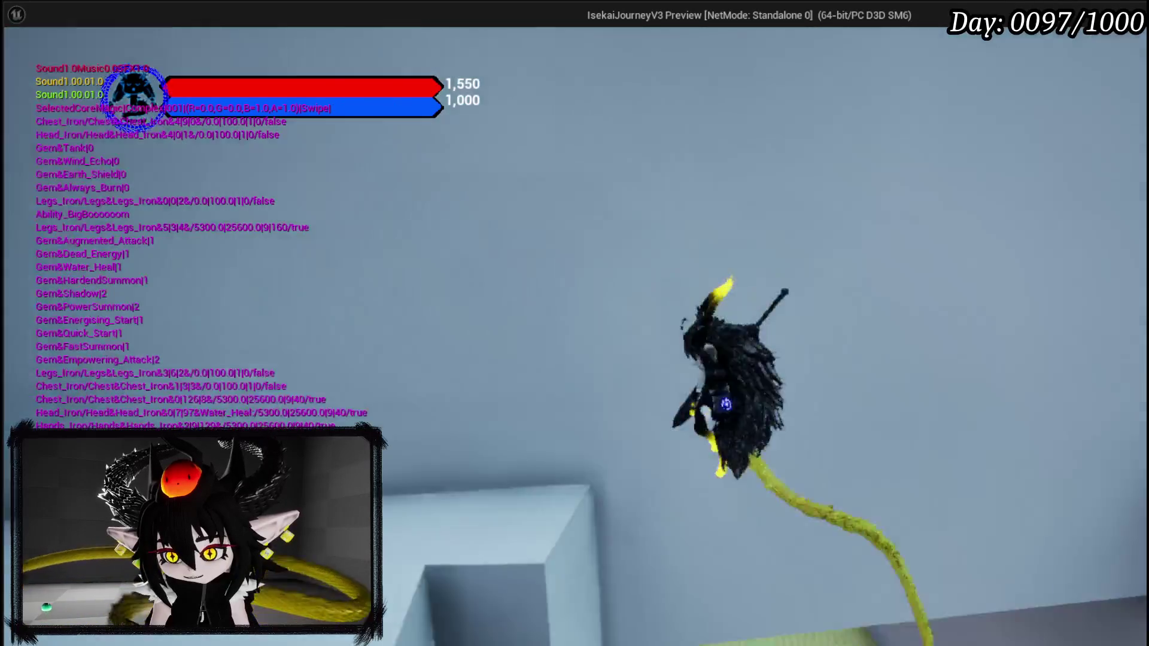
{"action": "key", "text": "shift"}
{"action": "key", "text": "w"}
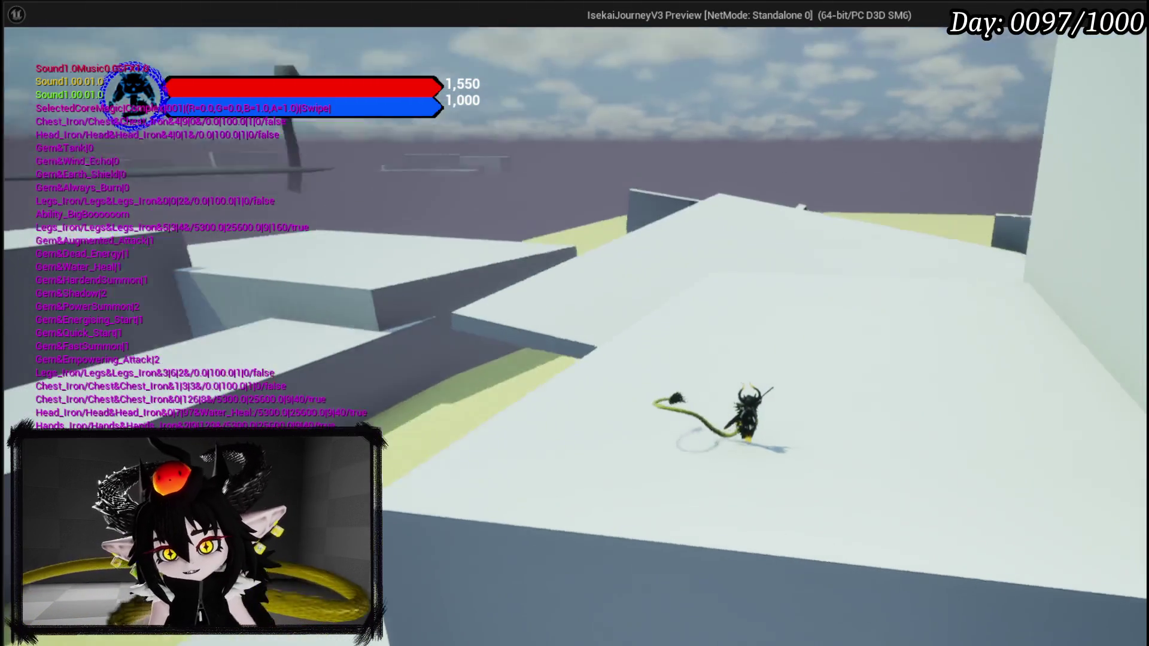
{"action": "key", "text": "Escape"}
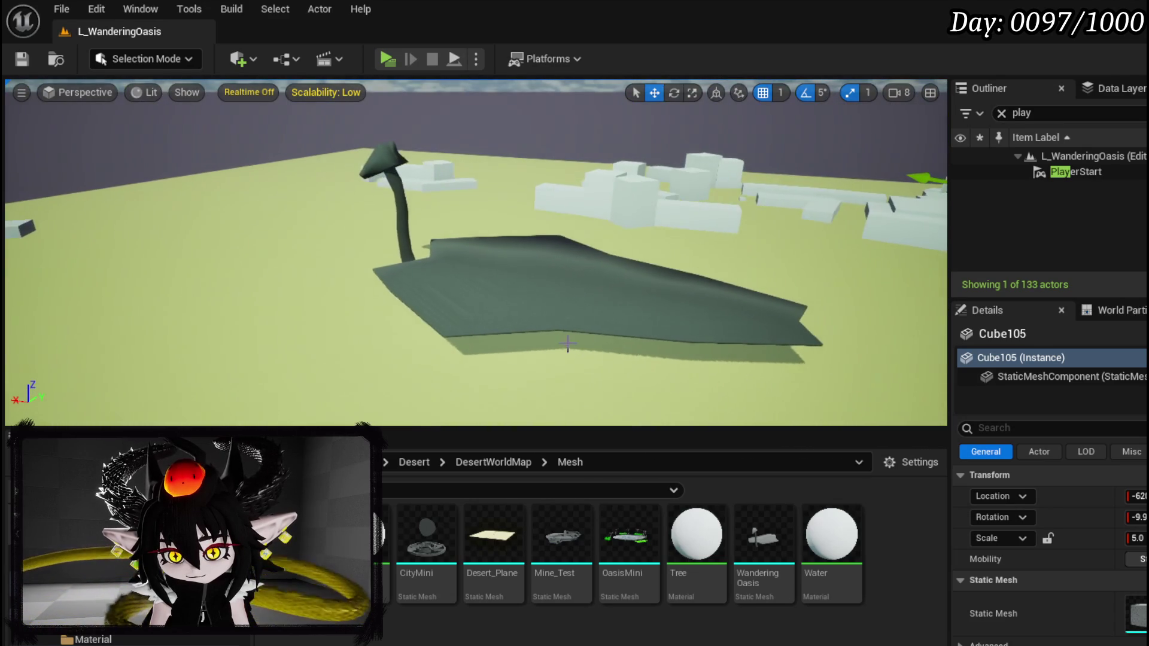
Lower the WanderingOasis platform along Z onto the sand, comparing with undo and redo.
{"action": "left_click", "coordinate": [593, 273]}
{"action": "left_click_drag", "start_coordinate": [595, 250], "coordinate": [598, 282]}
{"action": "key", "text": "ctrl+z"}
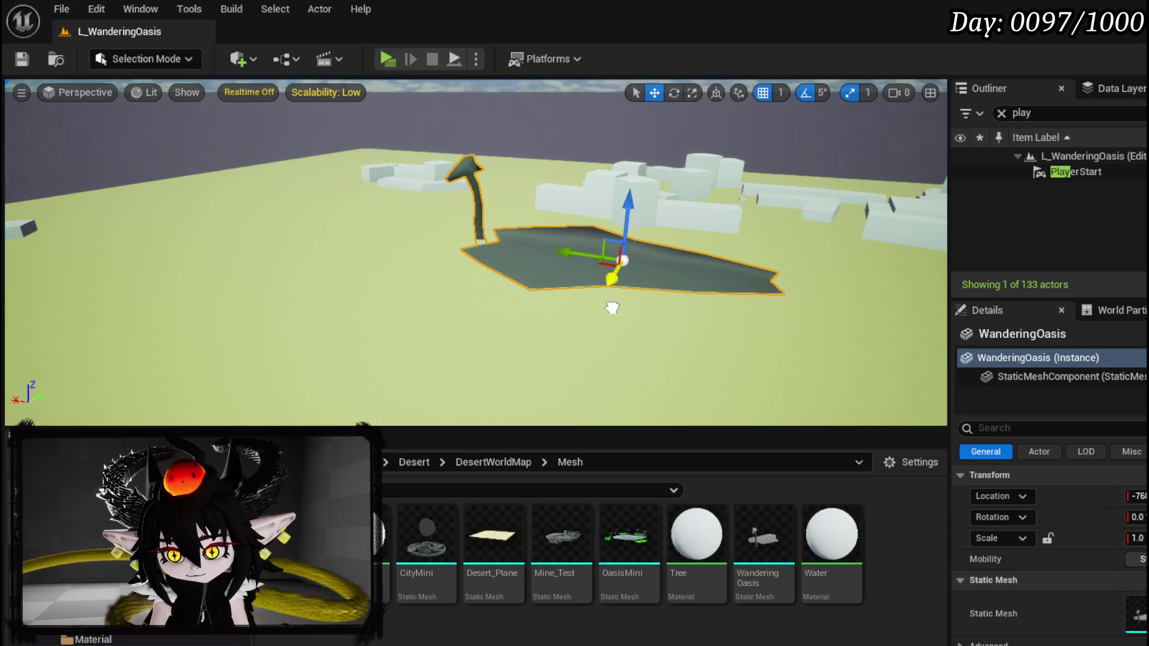
{"action": "key", "text": "ctrl+z"}
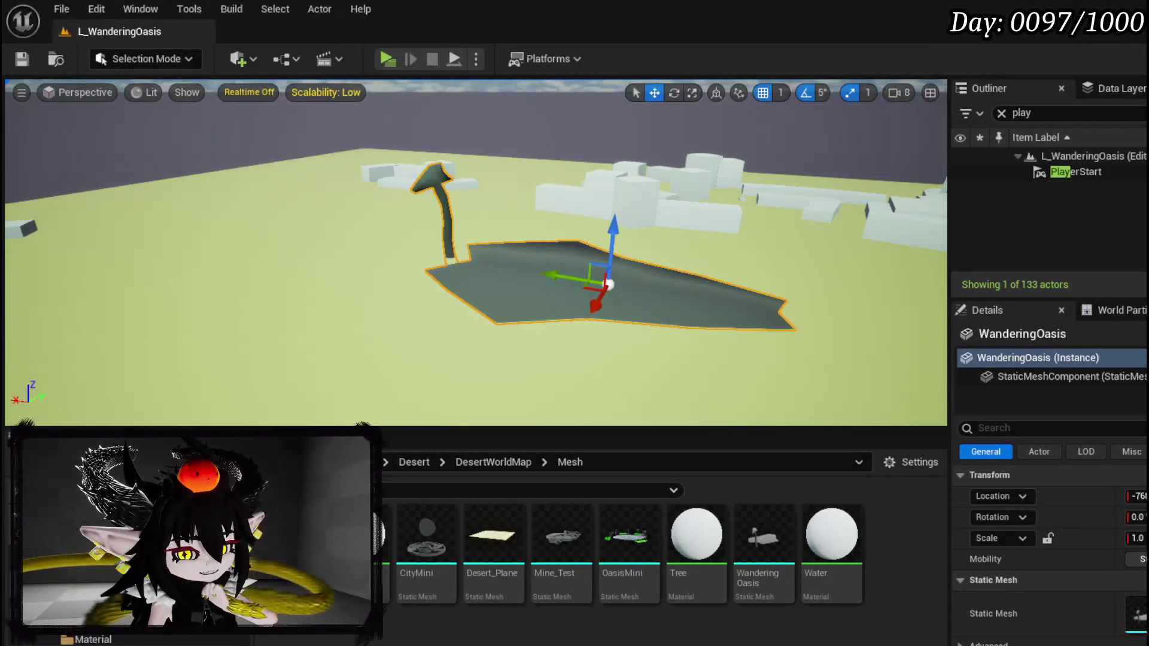
Go up from the Mesh folder to DesertWorldMap in the Content Browser.
{"action": "key", "text": "alt+Left"}
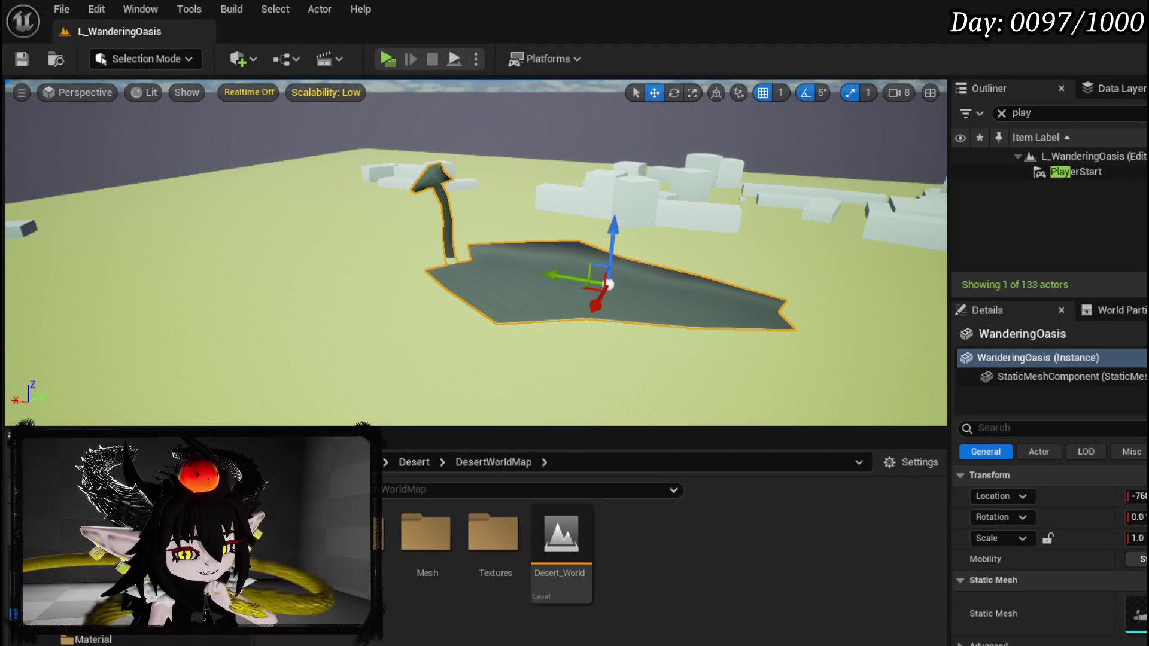
Create a Character-based Blueprint Class named BP_WanderingOasis in the Desert folder.
{"action": "key", "text": "alt+Left"}
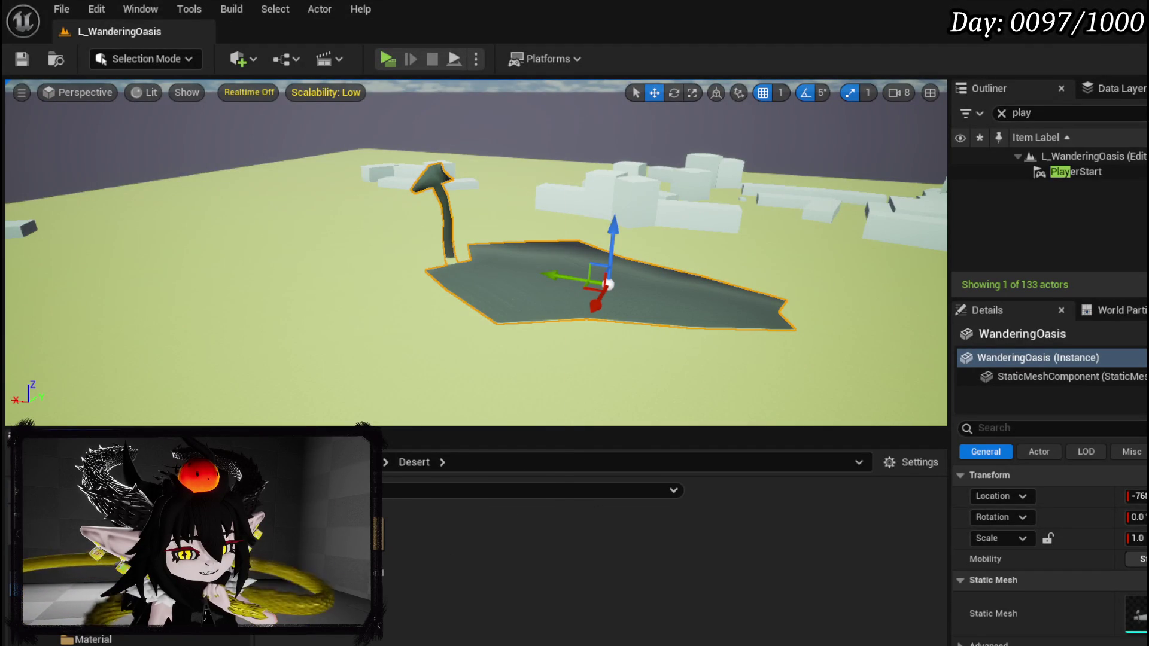
{"action": "right_click", "coordinate": [412, 548]}
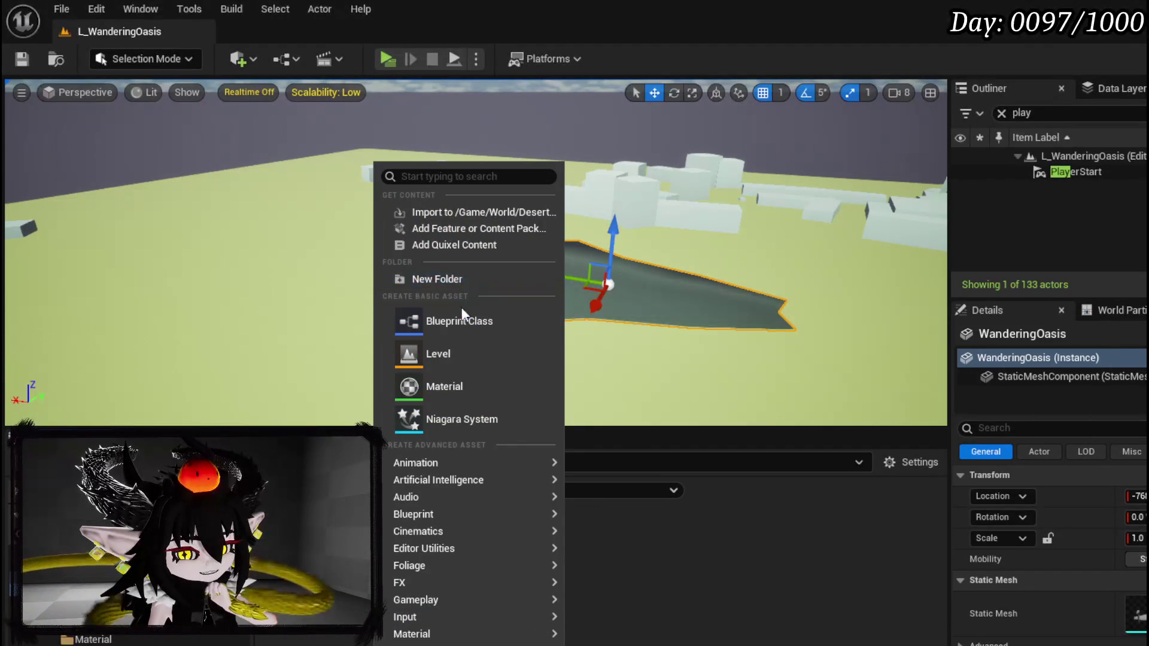
{"action": "left_click", "coordinate": [464, 321]}
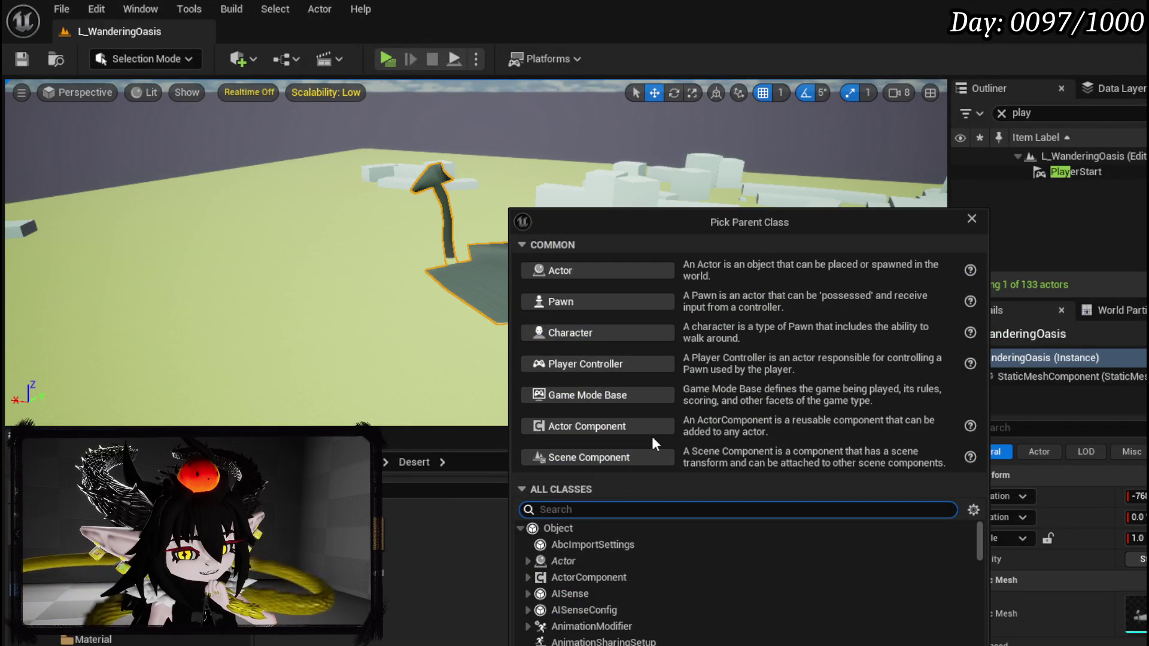
{"action": "left_click", "coordinate": [602, 328]}
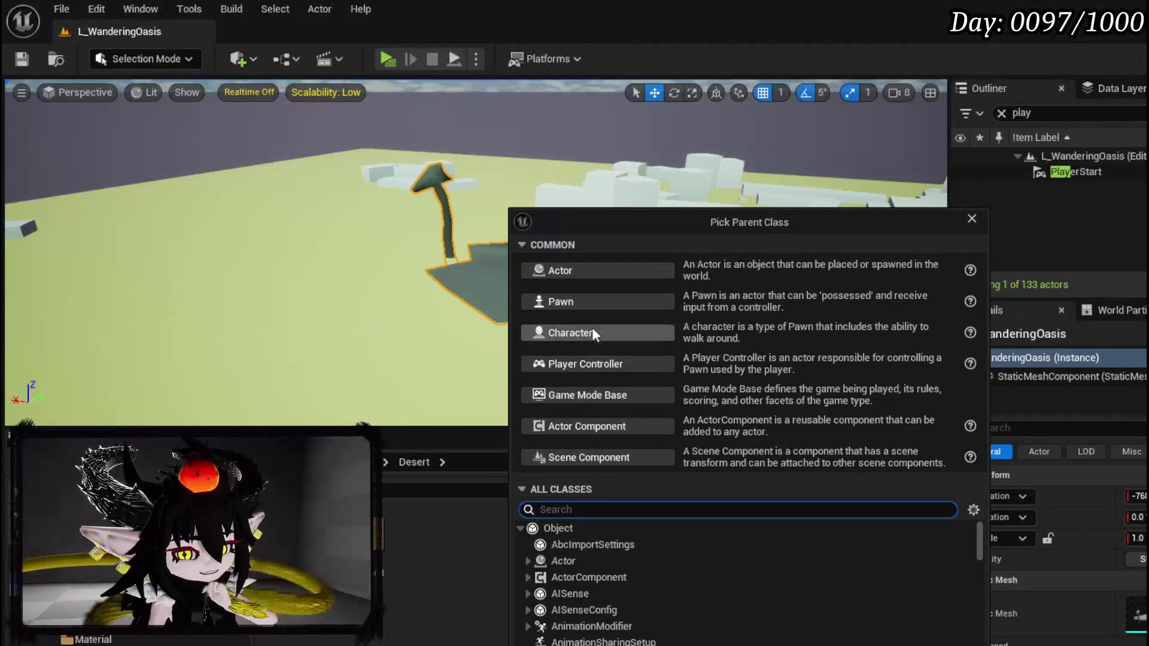
{"action": "type", "text": "BP_WanderingOa"}
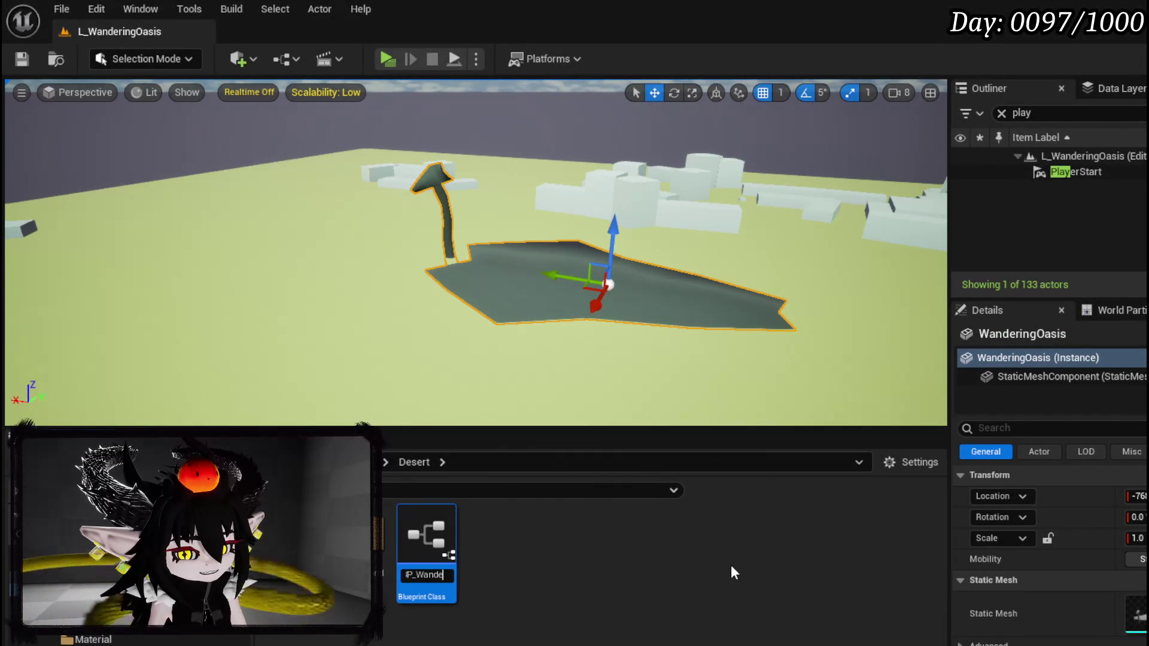
{"action": "type", "text": "sis"}
{"action": "key", "text": "Return"}
Save BP_WanderingOasis and open it in the Blueprint editor.
{"action": "key", "text": "ctrl+shift+s"}
{"action": "left_click", "coordinate": [844, 587]}
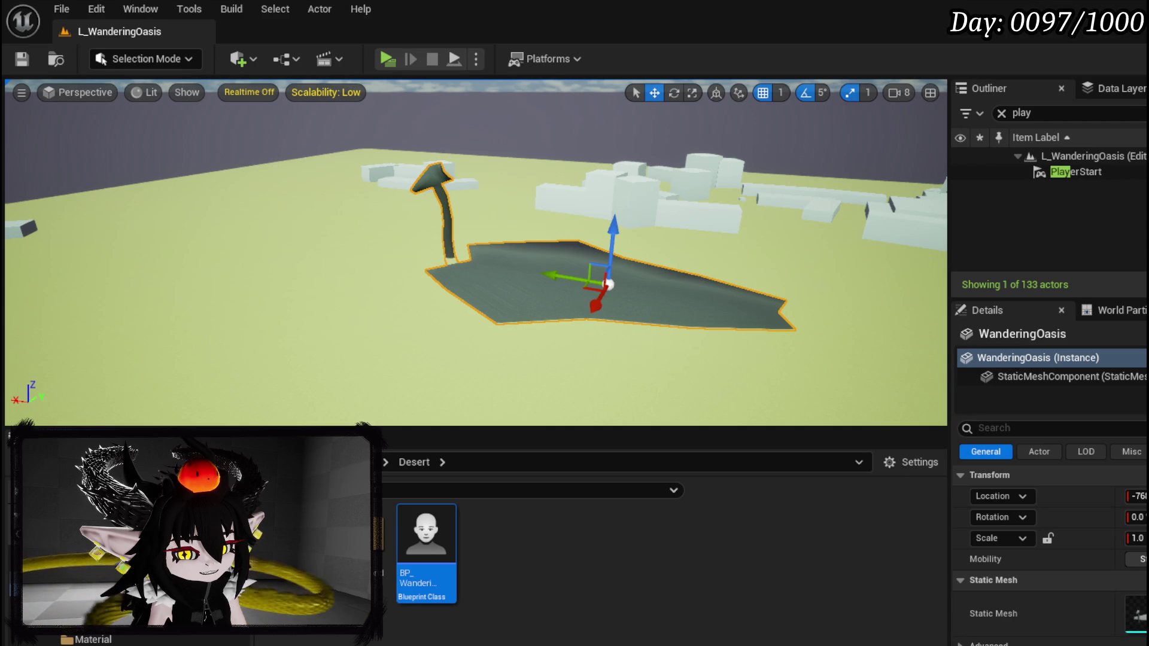
{"action": "double_click", "coordinate": [436, 531]}
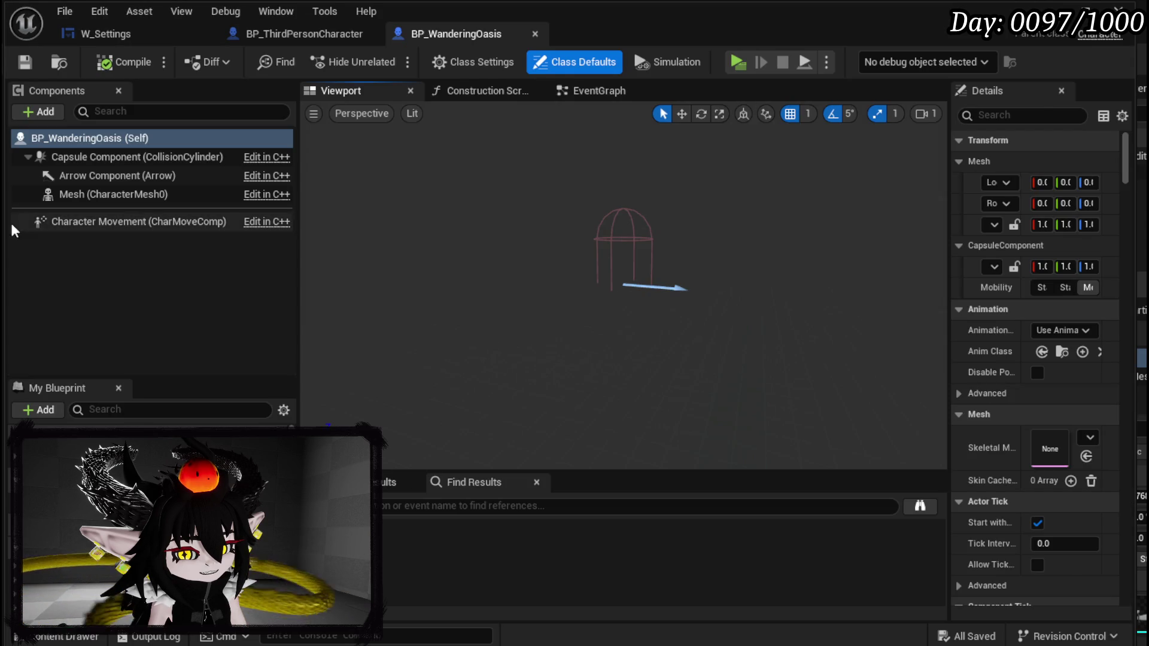
Add a Static Mesh component named StaticMesh, compile and save, then switch to the EventGraph.
{"action": "left_click", "coordinate": [40, 111]}
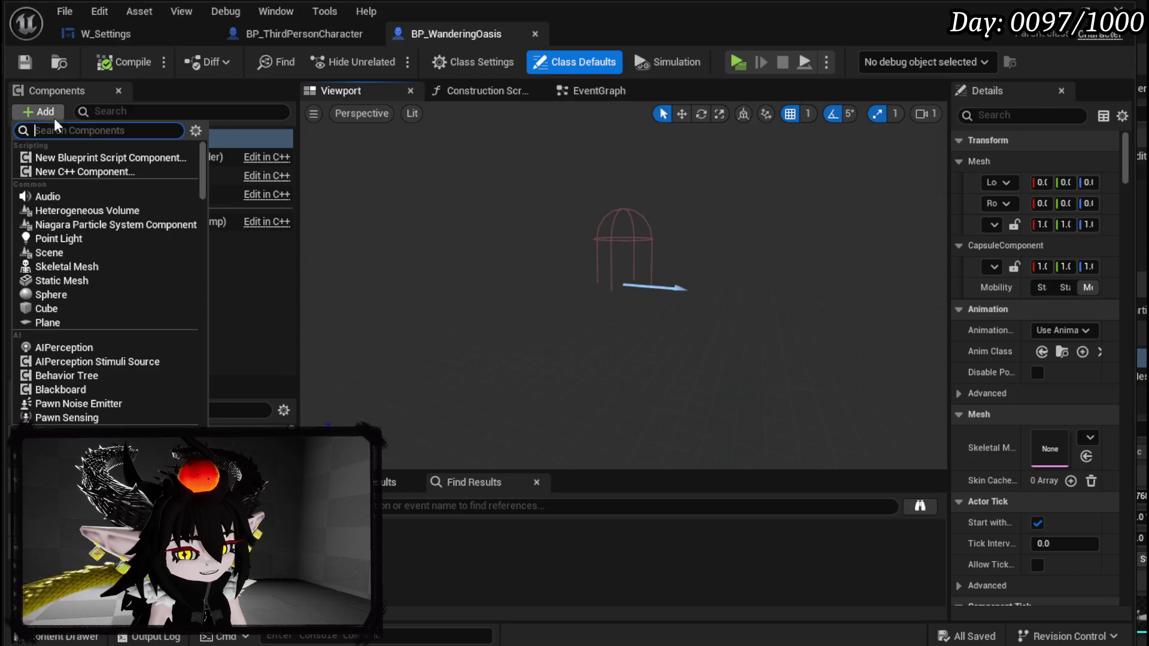
{"action": "left_click", "coordinate": [70, 282]}
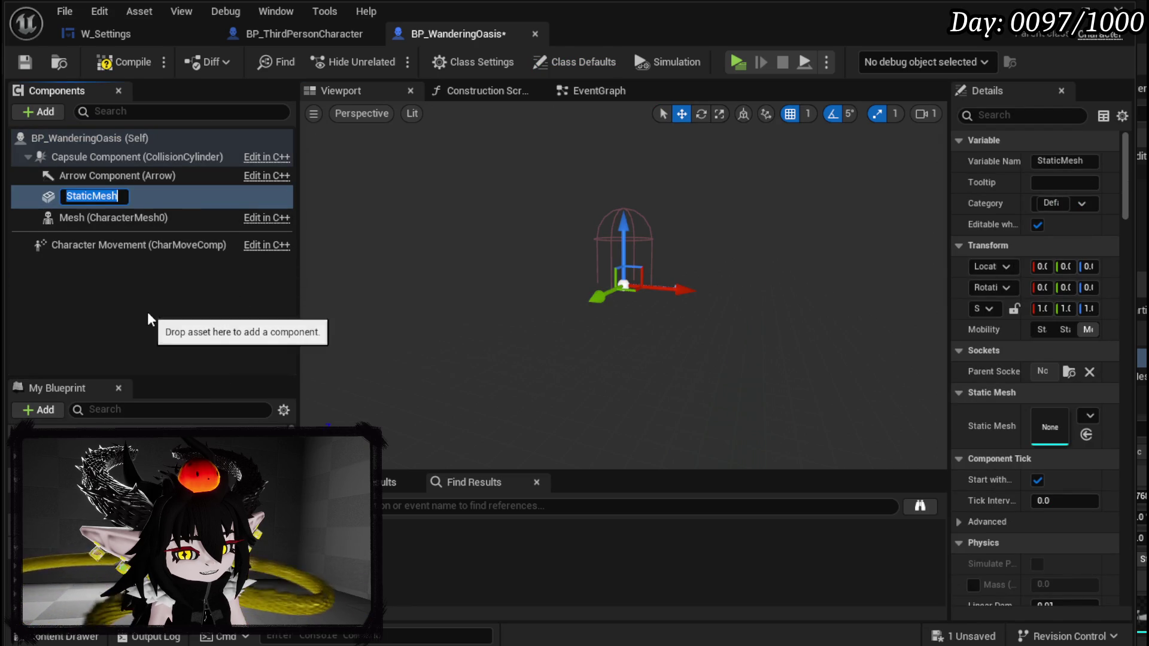
{"action": "left_click", "coordinate": [168, 301]}
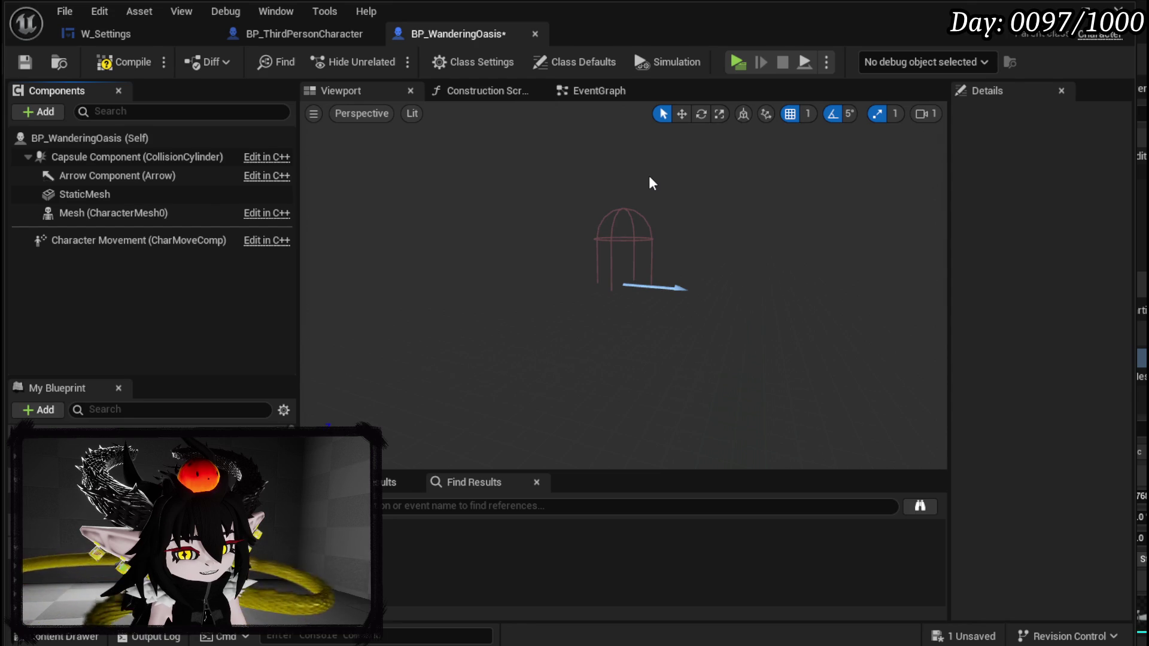
{"action": "left_click", "coordinate": [125, 65]}
{"action": "left_click", "coordinate": [25, 62]}
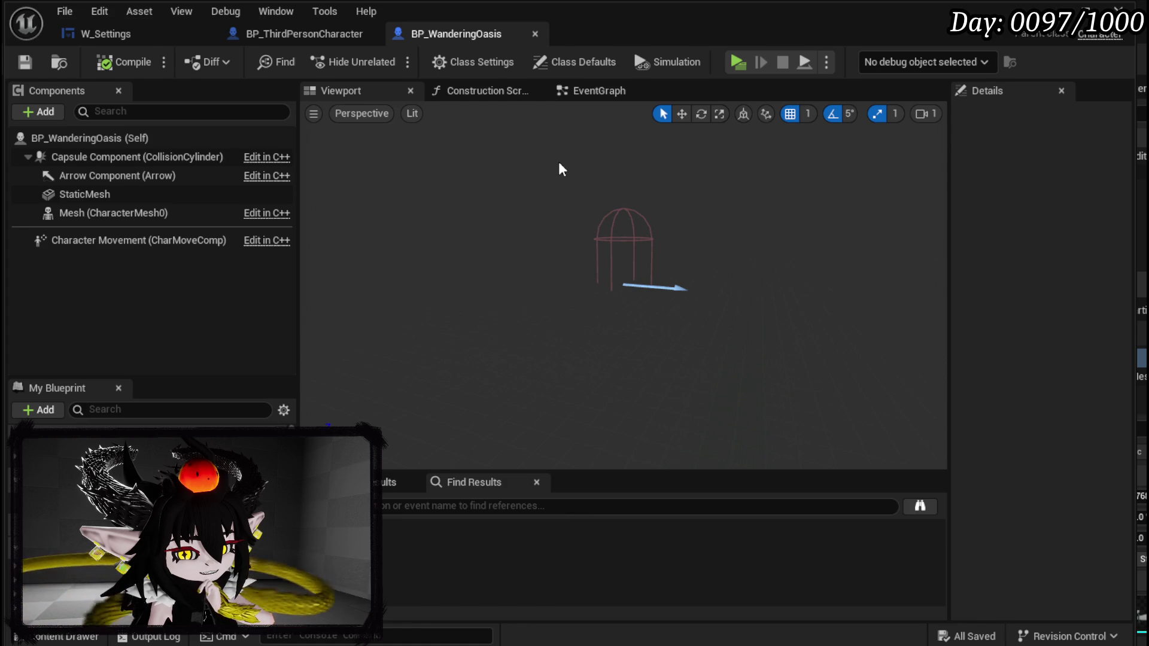
{"action": "left_click", "coordinate": [615, 92]}
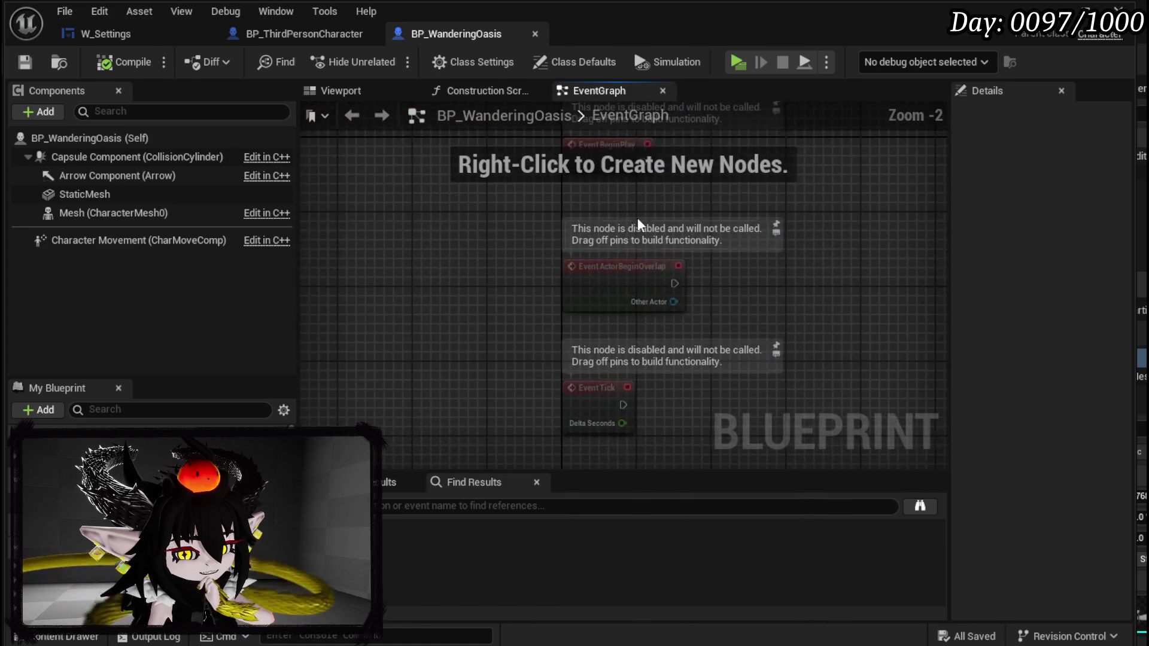
Delete the default overlap and tick events and add a custom event named Move.
{"action": "key", "text": "ctrl+a"}
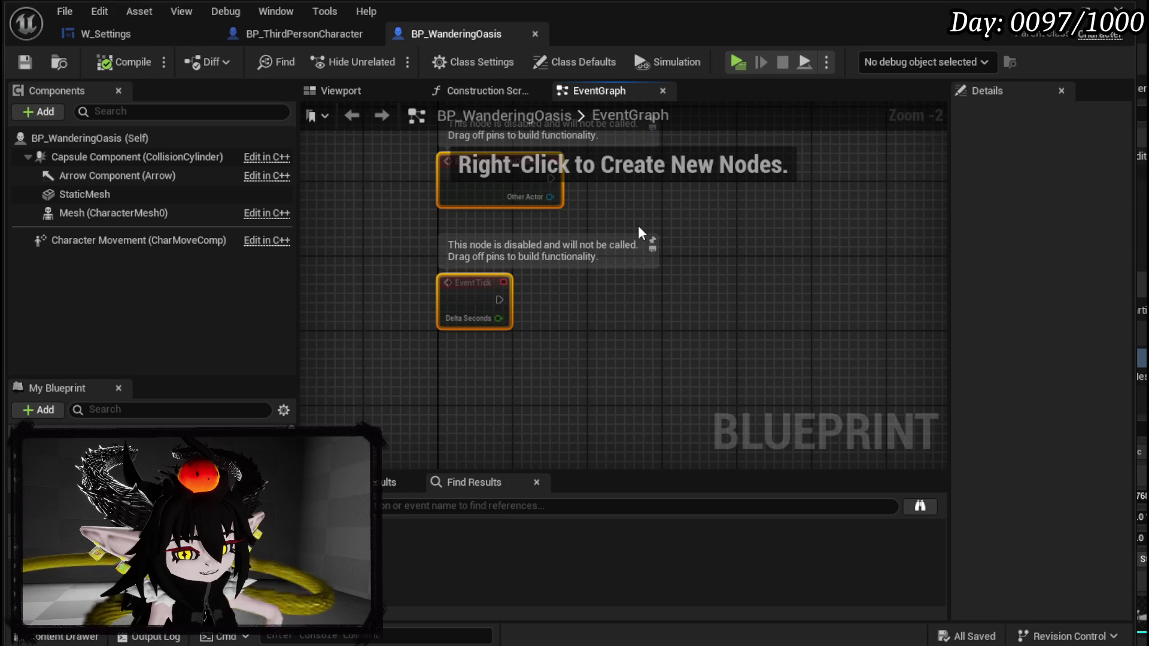
{"action": "key", "text": "Delete"}
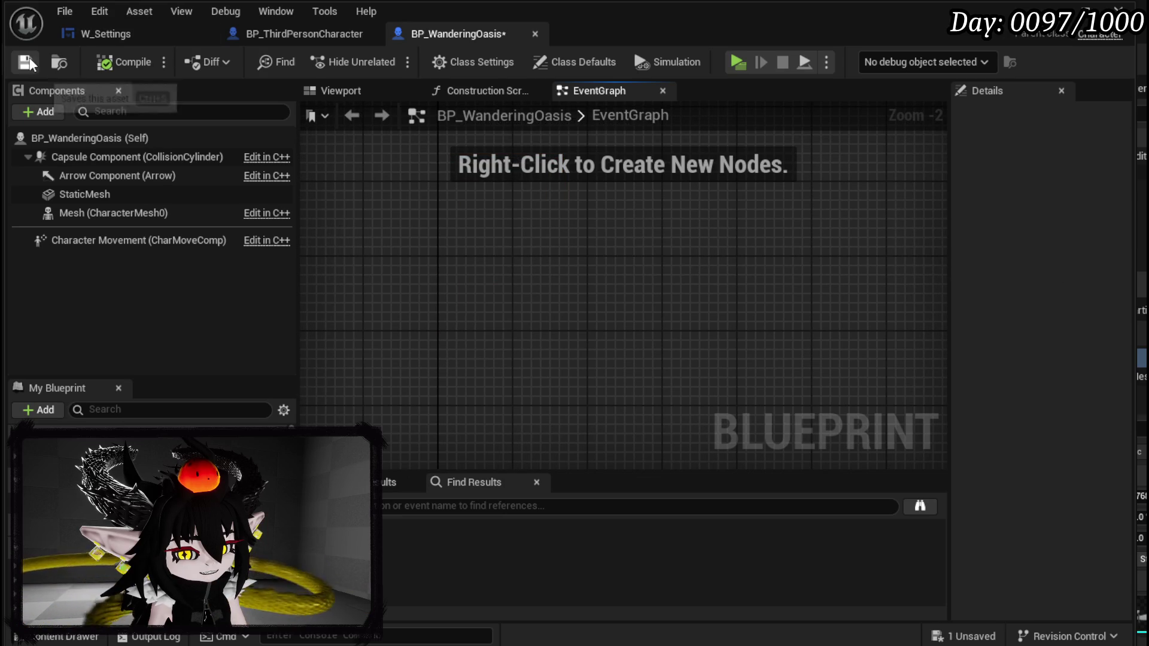
{"action": "right_click", "coordinate": [477, 276]}
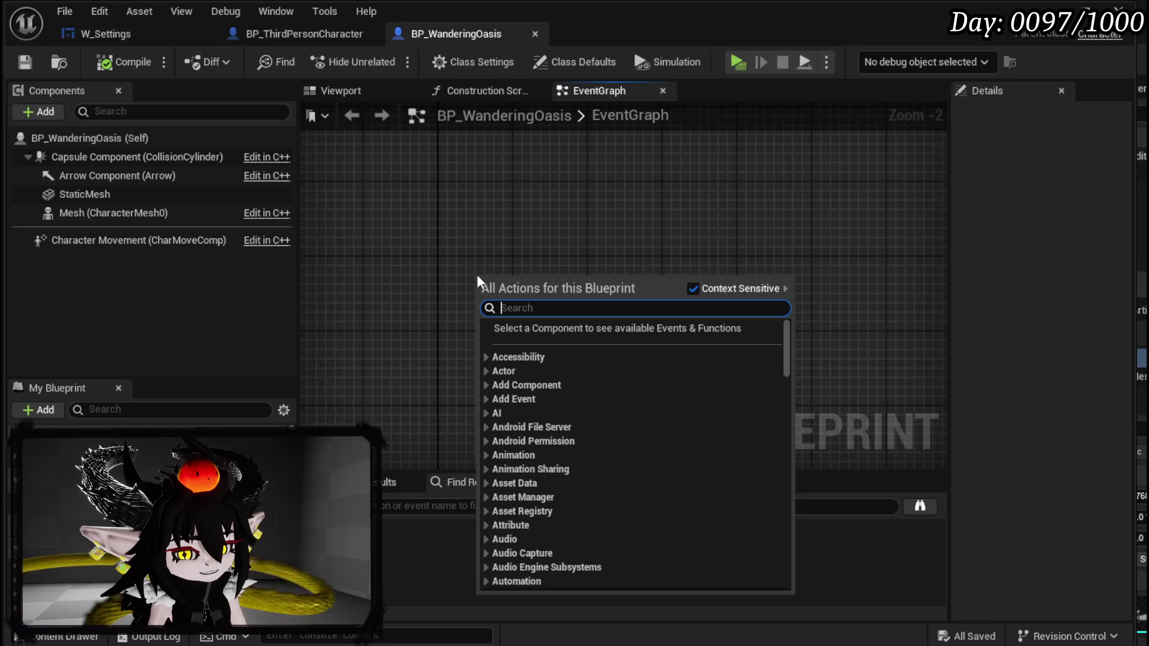
{"action": "type", "text": "custom eve"}
{"action": "key", "text": "Return"}
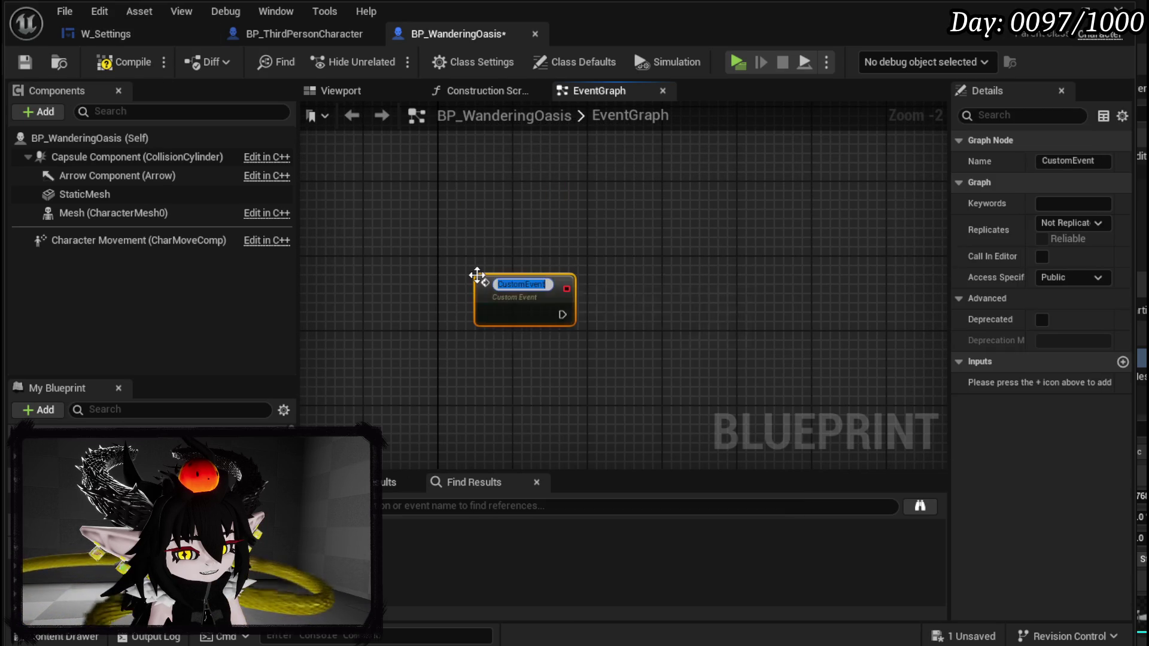
{"action": "type", "text": "Wander"}
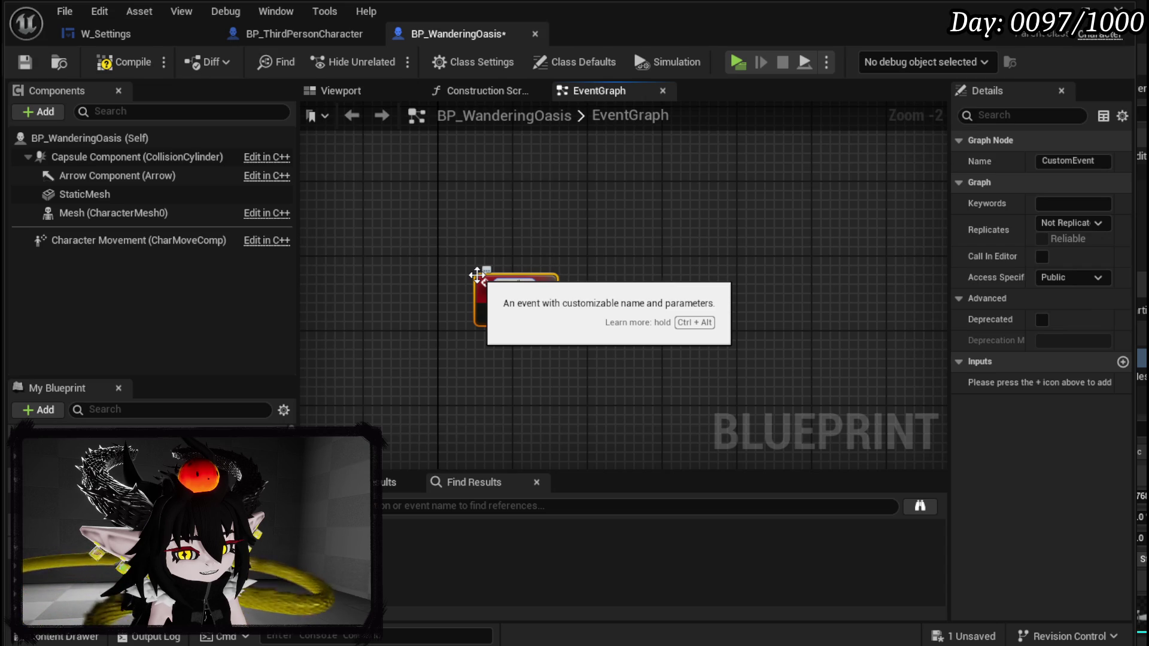
{"action": "left_click", "coordinate": [478, 275]}
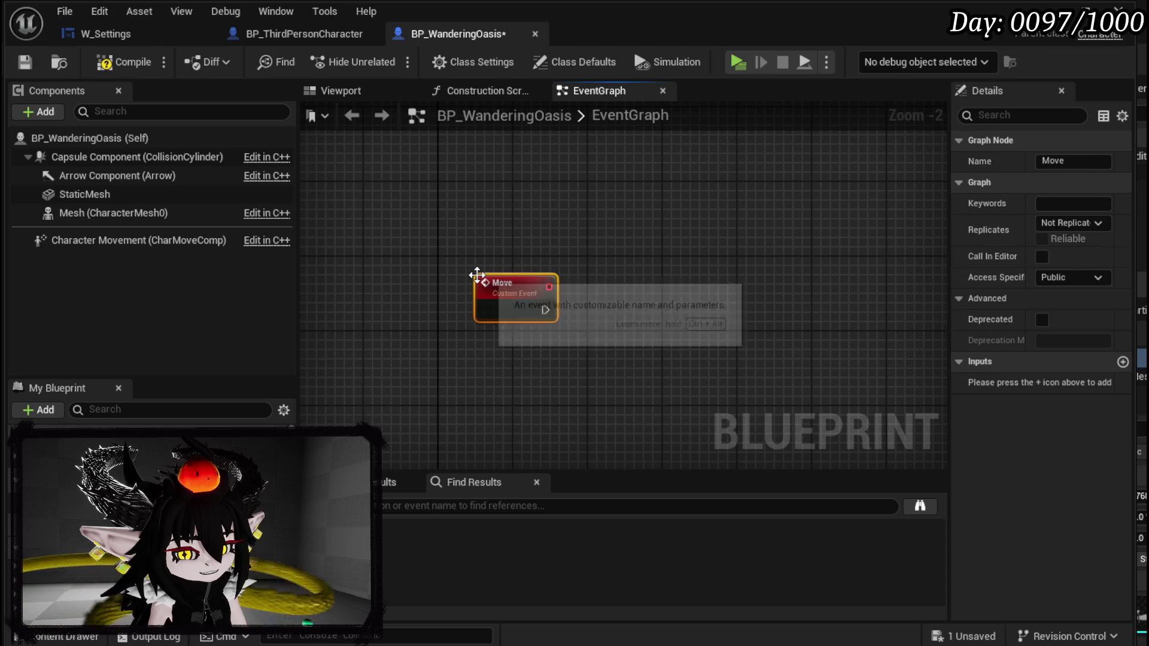
Add an AI MoveTo node and wire the Move event into its execution input.
{"action": "left_click_drag", "start_coordinate": [719, 307], "coordinate": [534, 248]}
{"action": "right_click", "coordinate": [532, 244]}
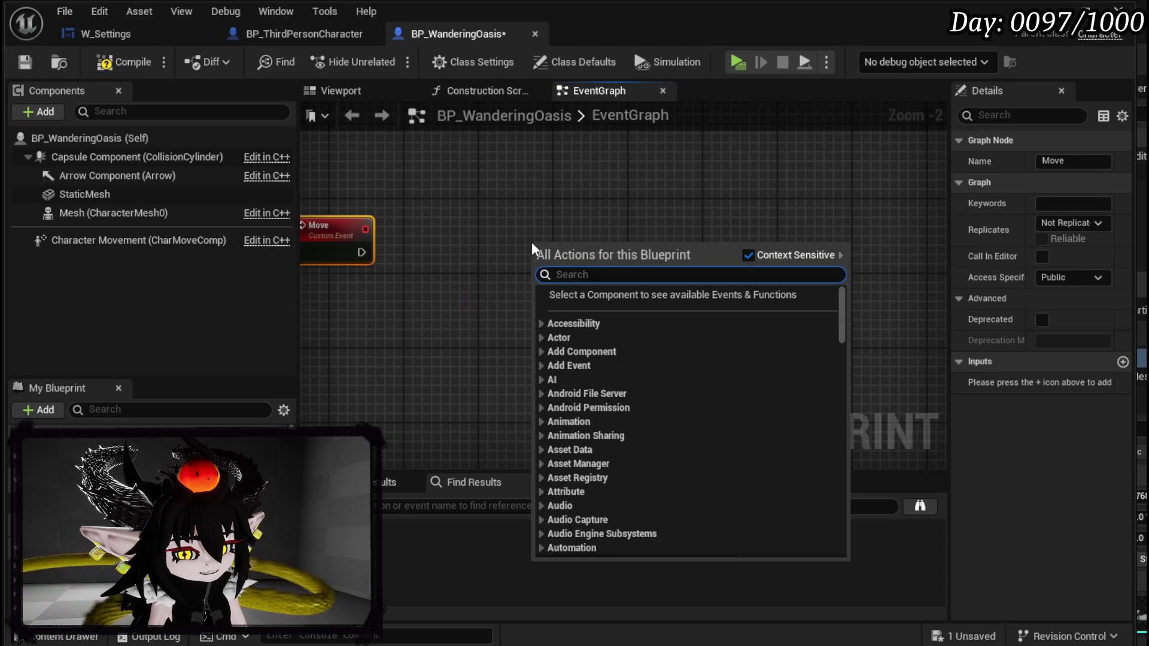
{"action": "type", "text": "AI move t"}
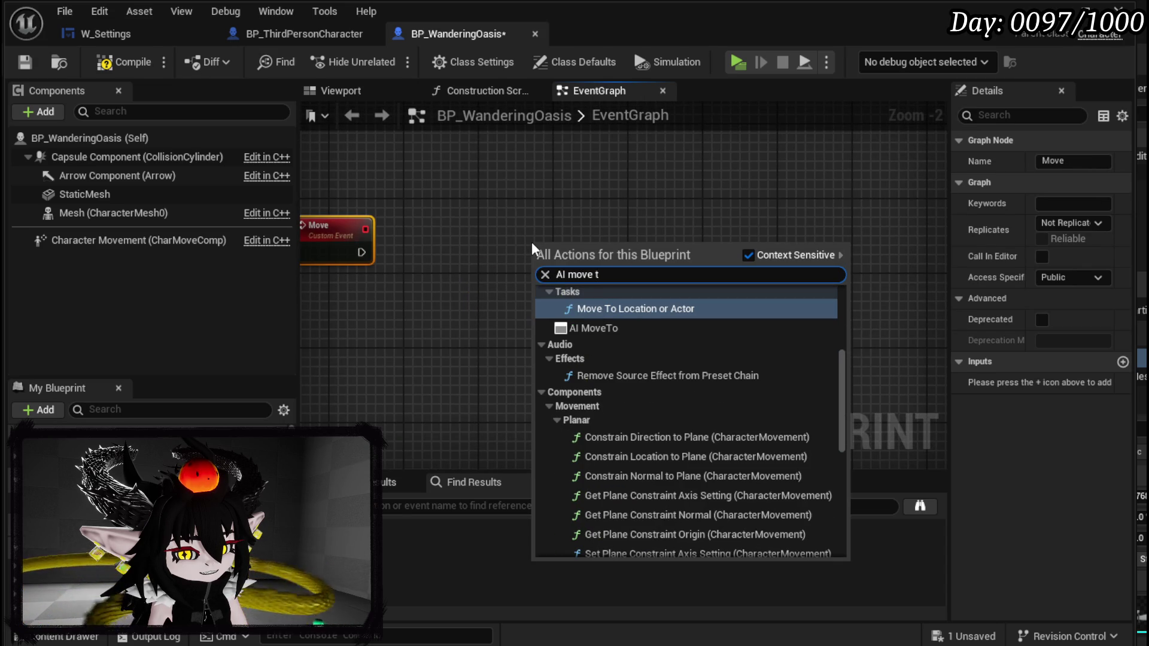
{"action": "left_click", "coordinate": [599, 328]}
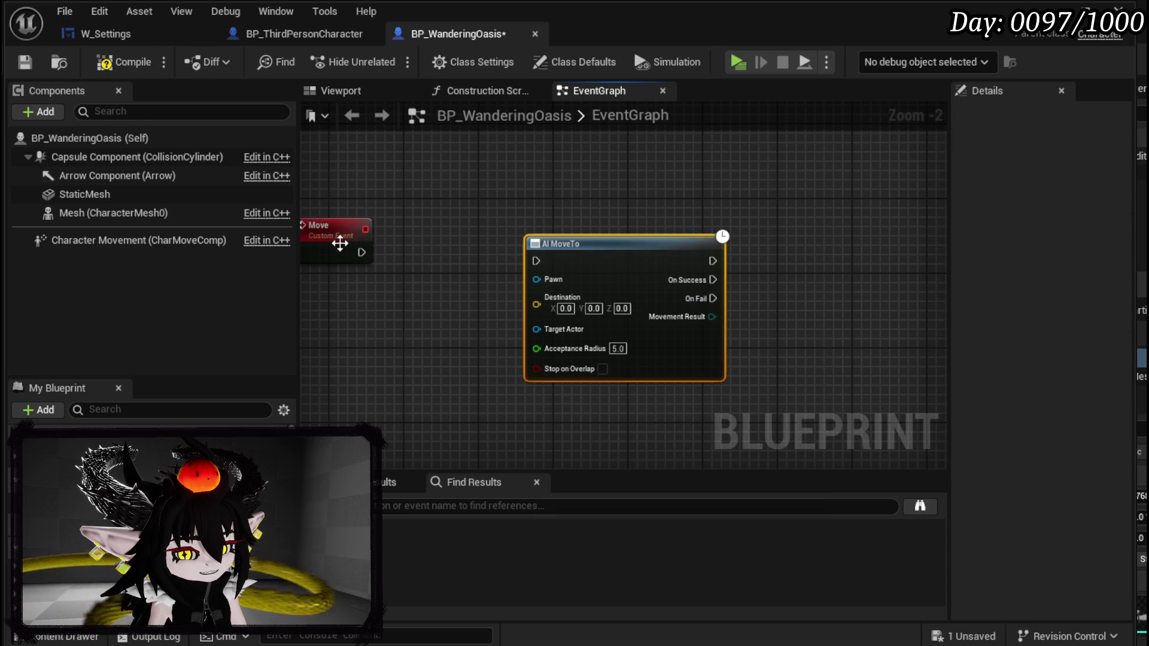
{"action": "mouse_move", "coordinate": [360, 254]}
{"action": "left_mouse_down"}
{"action": "mouse_move", "coordinate": [536, 260]}
{"action": "mouse_move", "coordinate": [573, 241]}
{"action": "left_mouse_up"}
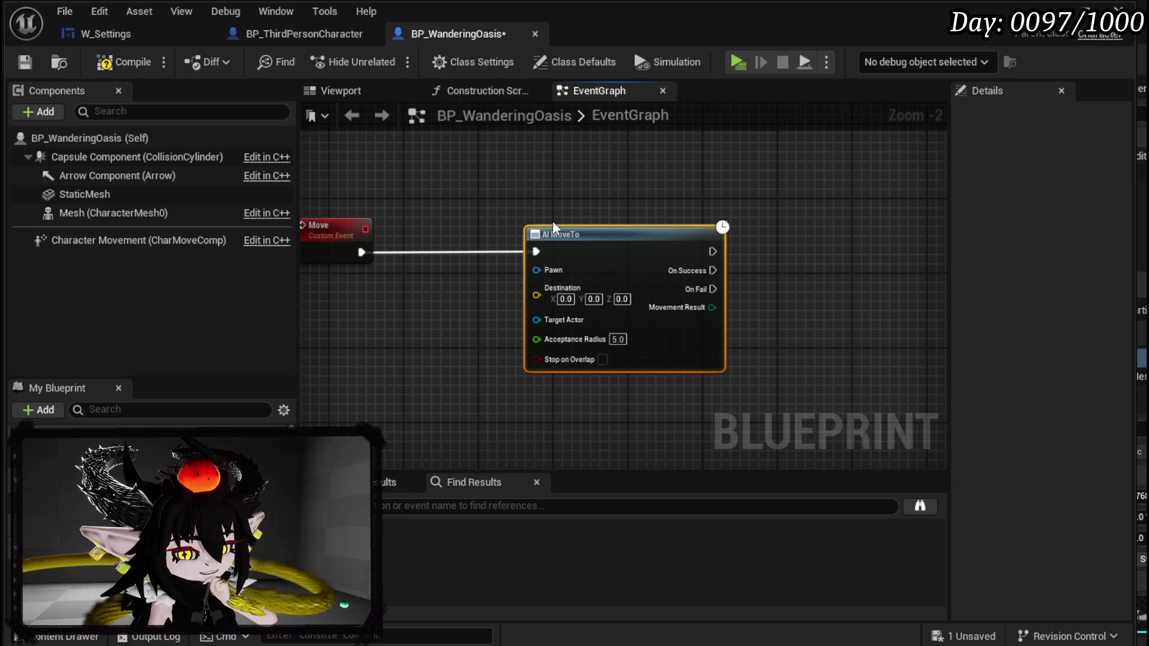
{"action": "left_click_drag", "start_coordinate": [551, 221], "coordinate": [611, 264]}
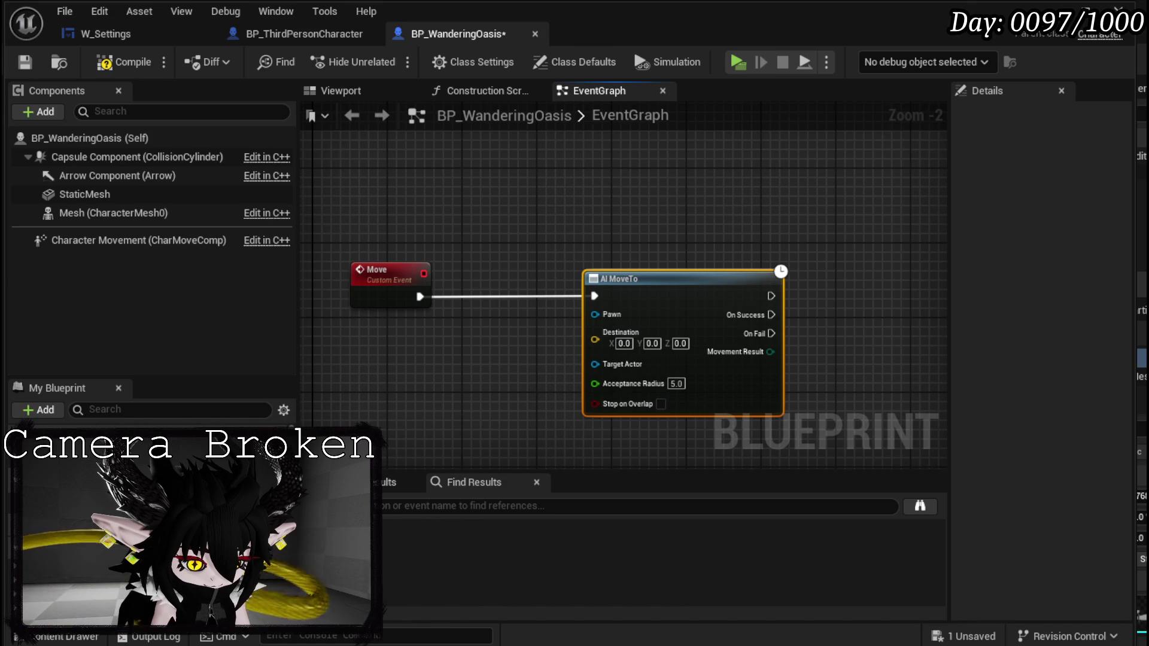
Compile and save the blueprint, then drag the Move and AI MoveTo nodes to a new spot.
{"action": "left_click", "coordinate": [116, 64]}
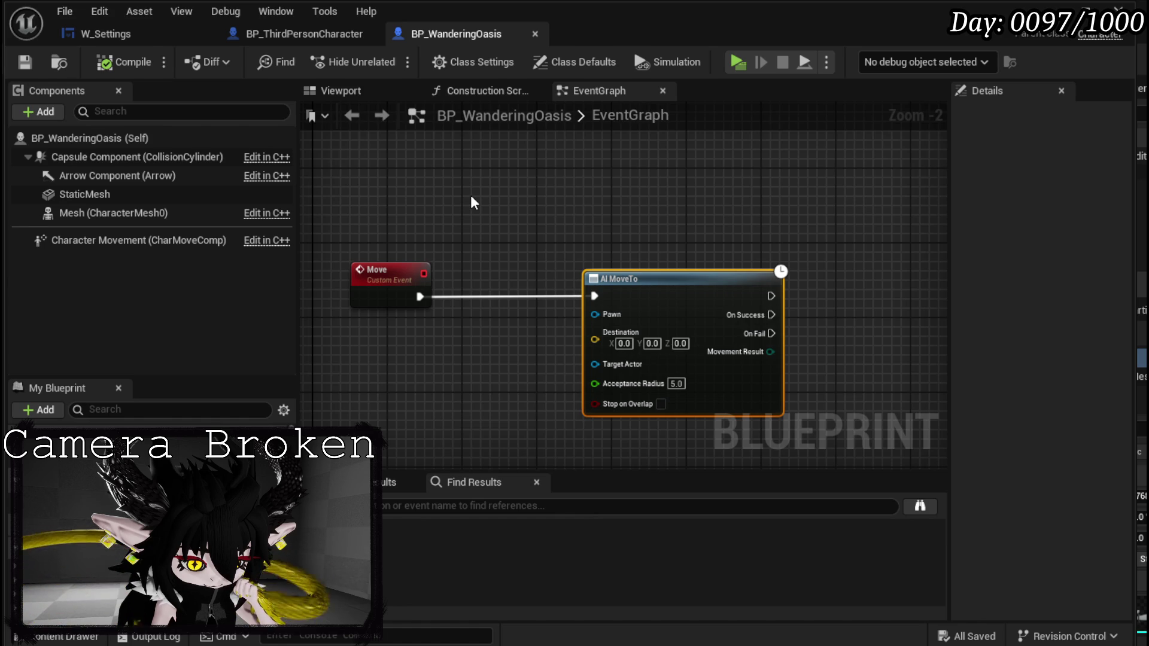
{"action": "left_click_drag", "start_coordinate": [502, 205], "coordinate": [785, 372]}
{"action": "mouse_move", "coordinate": [721, 279]}
{"action": "left_mouse_down"}
{"action": "mouse_move", "coordinate": [733, 323]}
{"action": "mouse_move", "coordinate": [902, 459]}
{"action": "mouse_move", "coordinate": [732, 393]}
{"action": "mouse_move", "coordinate": [537, 218]}
{"action": "mouse_move", "coordinate": [608, 257]}
{"action": "mouse_move", "coordinate": [521, 228]}
{"action": "mouse_move", "coordinate": [530, 202]}
{"action": "mouse_move", "coordinate": [502, 220]}
{"action": "mouse_move", "coordinate": [537, 231]}
{"action": "left_mouse_up"}
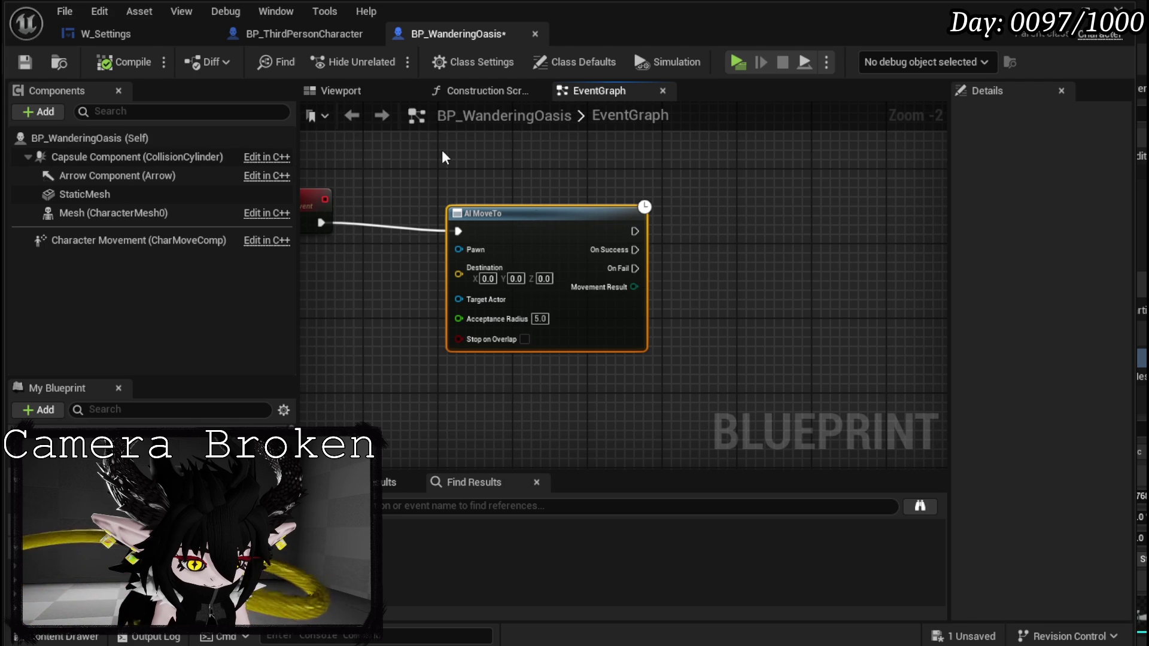
Nudge AI MoveTo so the wire from Move runs straight, save, and close the BP_WanderingOasis editor.
{"action": "mouse_move", "coordinate": [443, 157]}
{"action": "left_mouse_down"}
{"action": "mouse_move", "coordinate": [689, 188]}
{"action": "mouse_move", "coordinate": [599, 186]}
{"action": "left_mouse_up"}
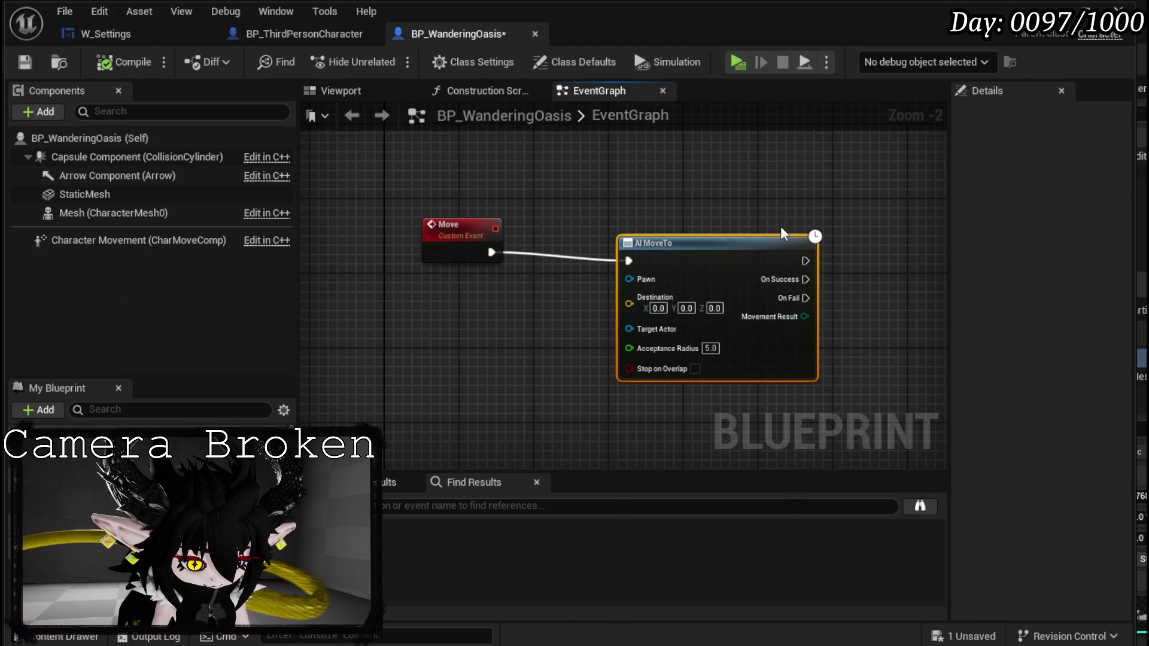
{"action": "left_click_drag", "start_coordinate": [723, 257], "coordinate": [724, 247]}
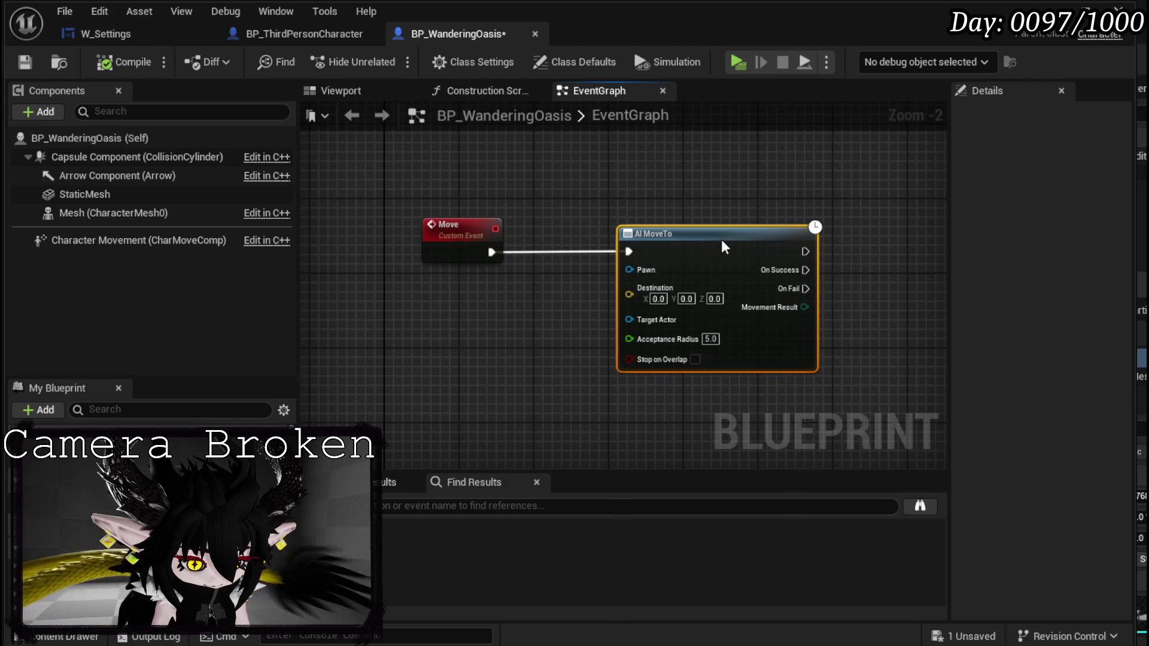
{"action": "left_click", "coordinate": [510, 176]}
{"action": "left_click", "coordinate": [25, 61]}
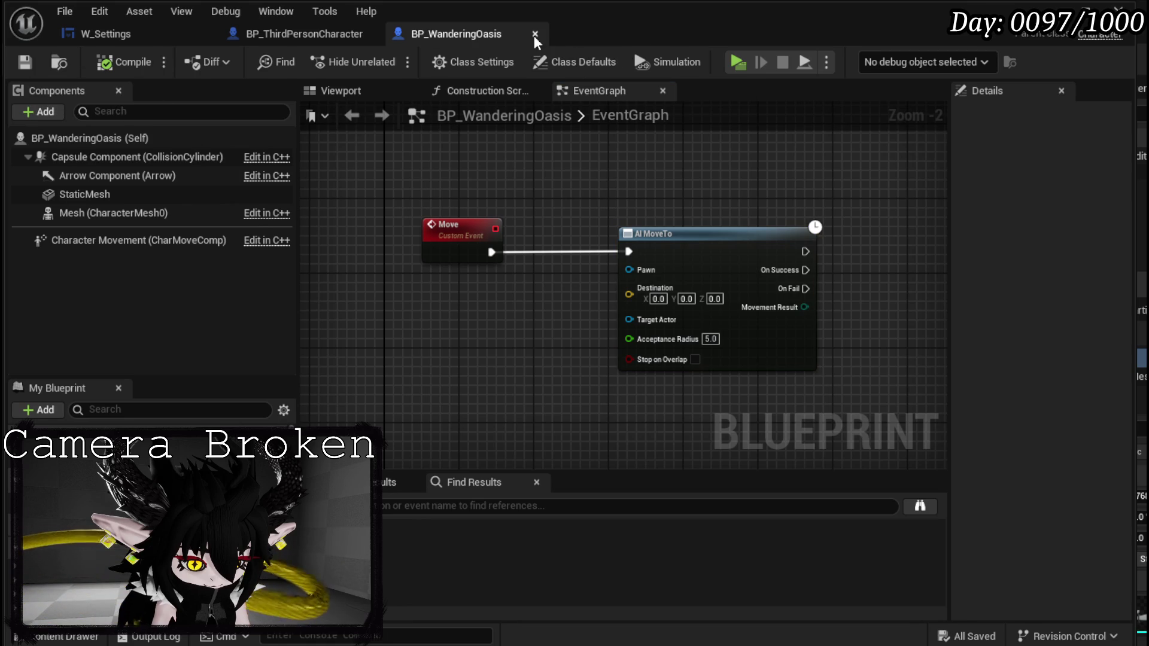
{"action": "left_click", "coordinate": [1054, 6]}
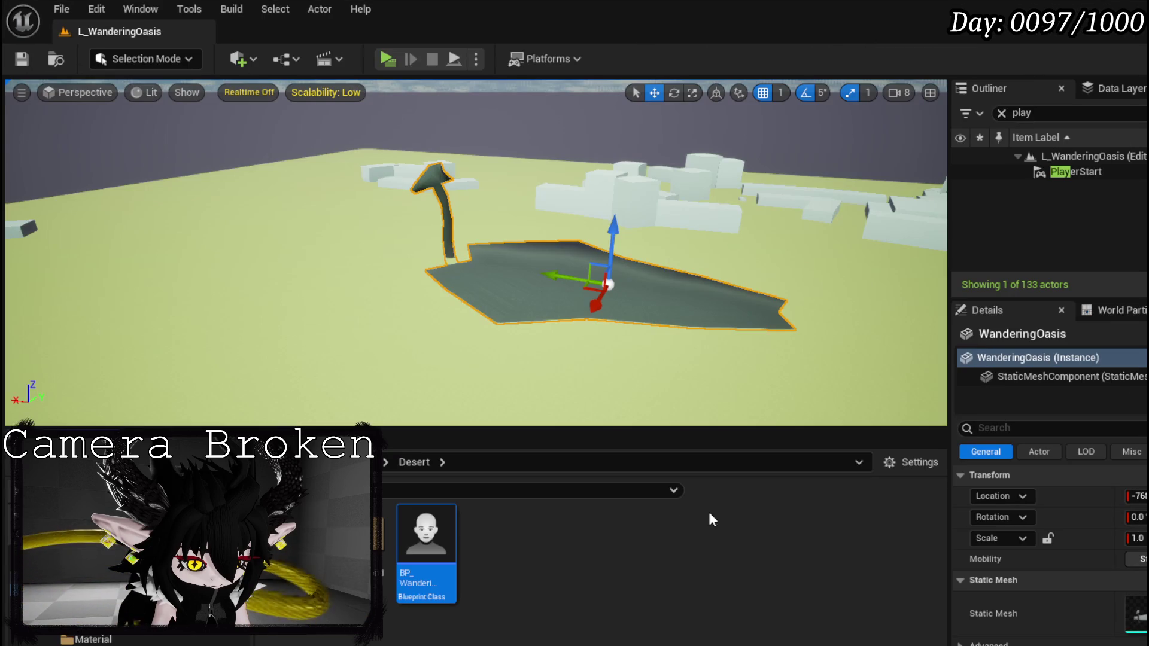
Delete the old BP_WanderingOasis, create a new Actor Blueprint named BP_WanderingOasis, and open it.
{"action": "key", "text": "Delete"}
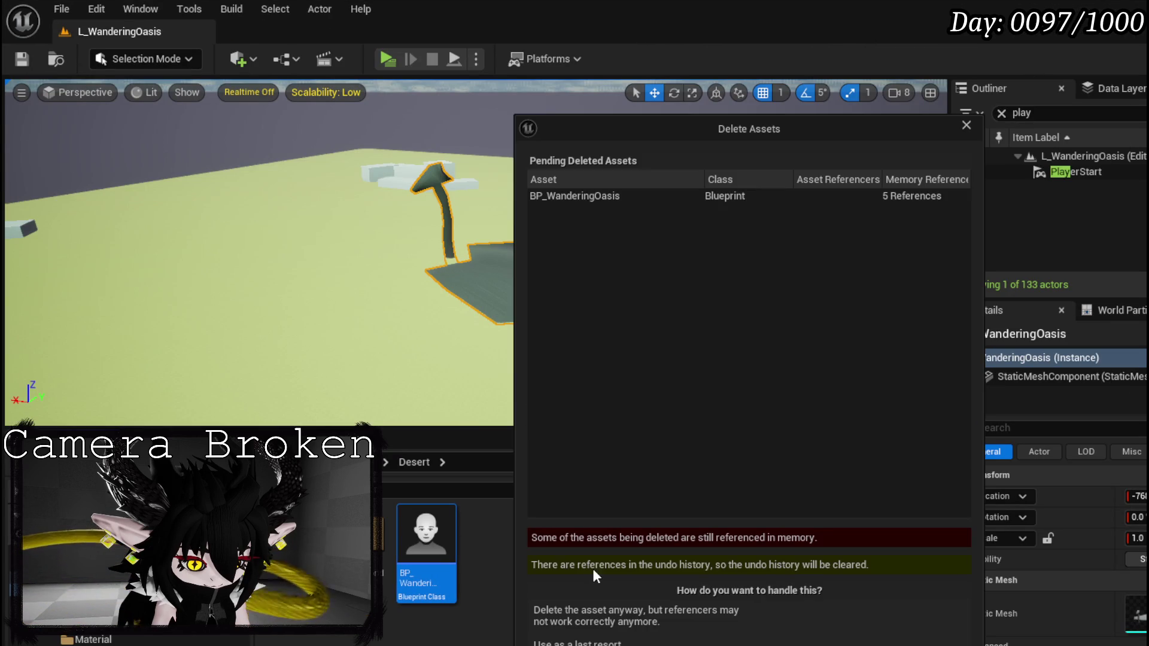
{"action": "key", "text": "Escape"}
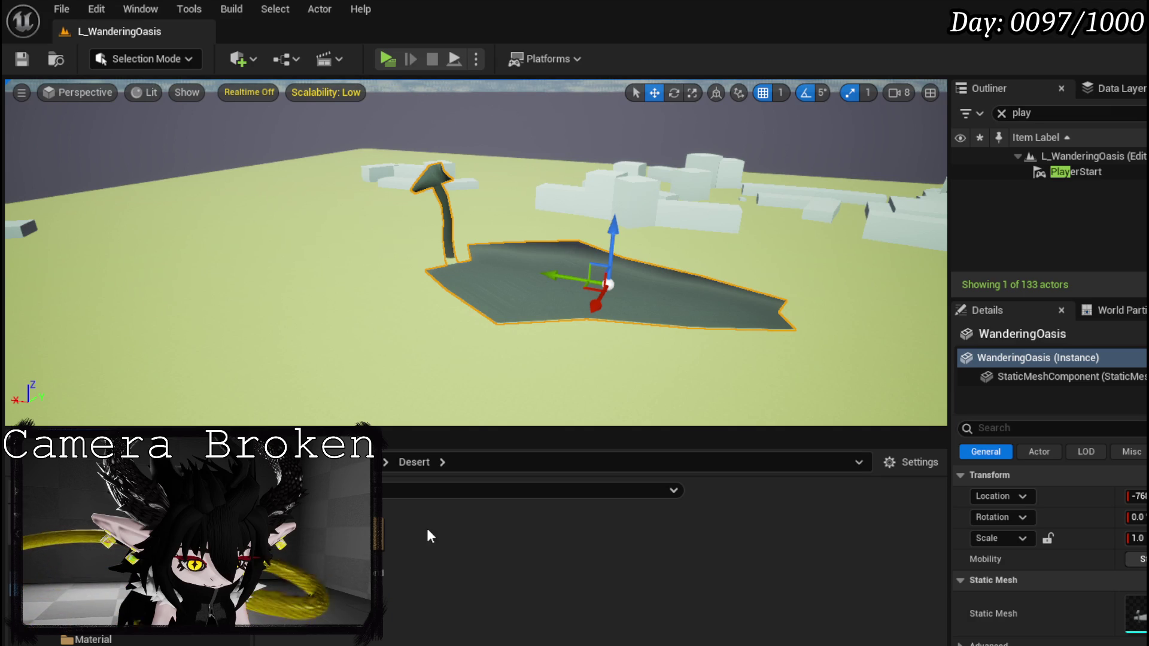
{"action": "right_click", "coordinate": [426, 526]}
{"action": "left_click", "coordinate": [487, 324]}
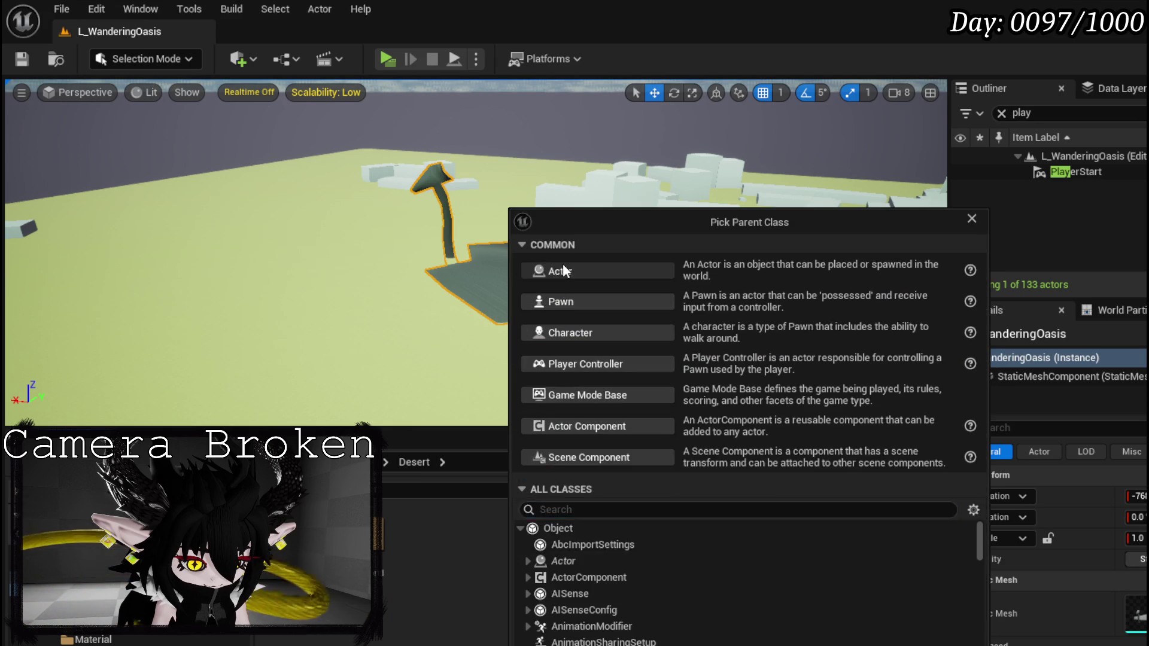
{"action": "left_click", "coordinate": [562, 269]}
{"action": "type", "text": "BP"}
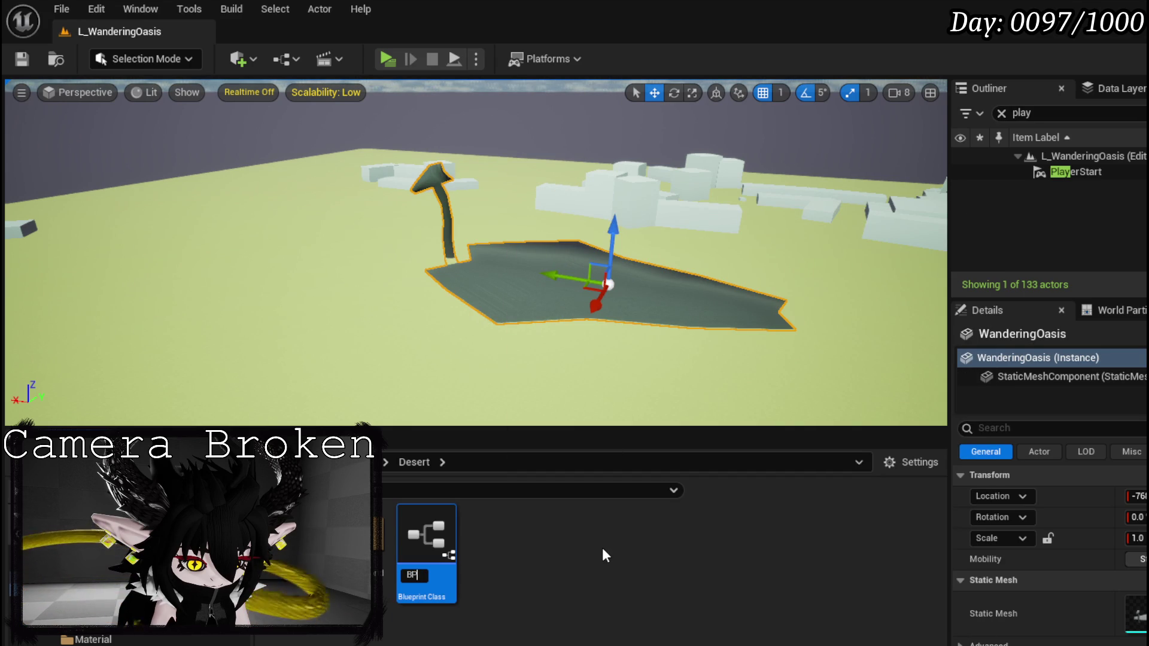
{"action": "type", "text": "_Wander"}
{"action": "type", "text": "ingOasi"}
{"action": "type", "text": "s"}
{"action": "key", "text": "Return"}
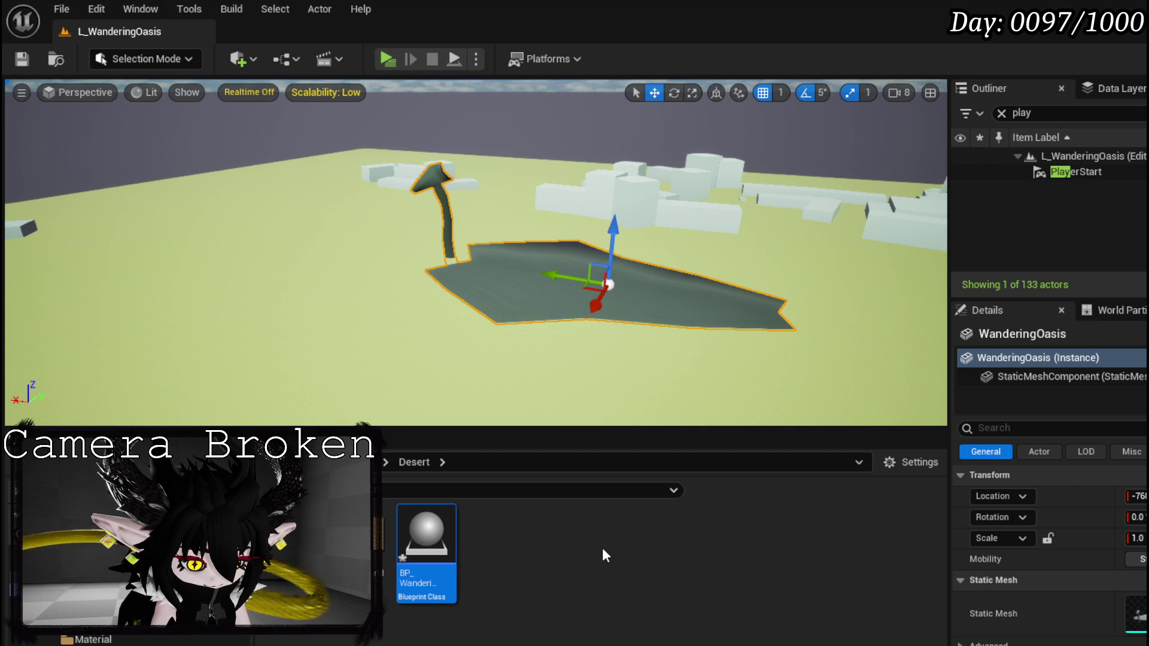
{"action": "double_click", "coordinate": [447, 531]}
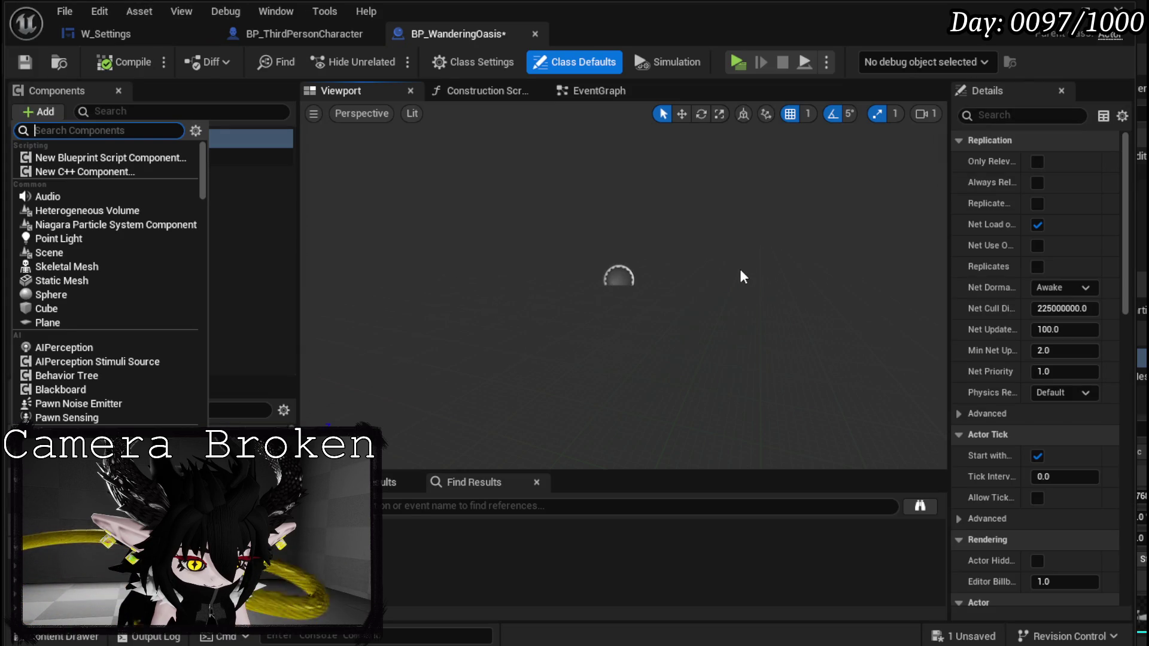
Add a StaticMesh component and assign it the Wandering Oasis mesh from the Mesh folder.
{"action": "type", "text": "Mesh"}
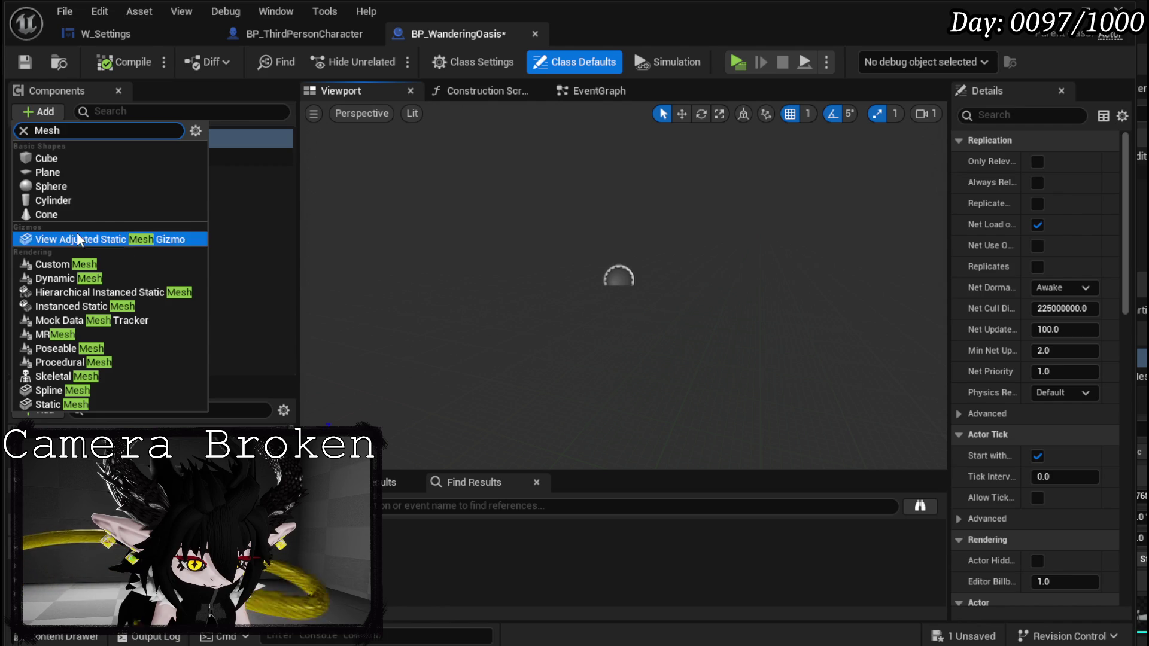
{"action": "left_click", "coordinate": [65, 405]}
{"action": "left_click", "coordinate": [130, 296]}
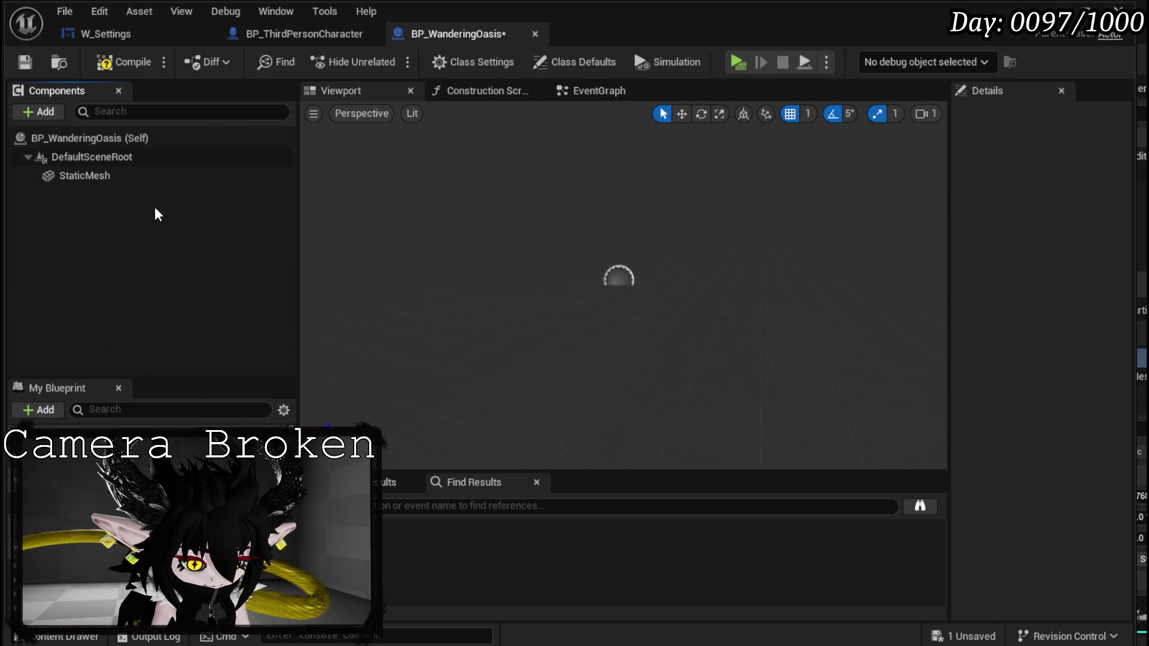
{"action": "left_click", "coordinate": [112, 176]}
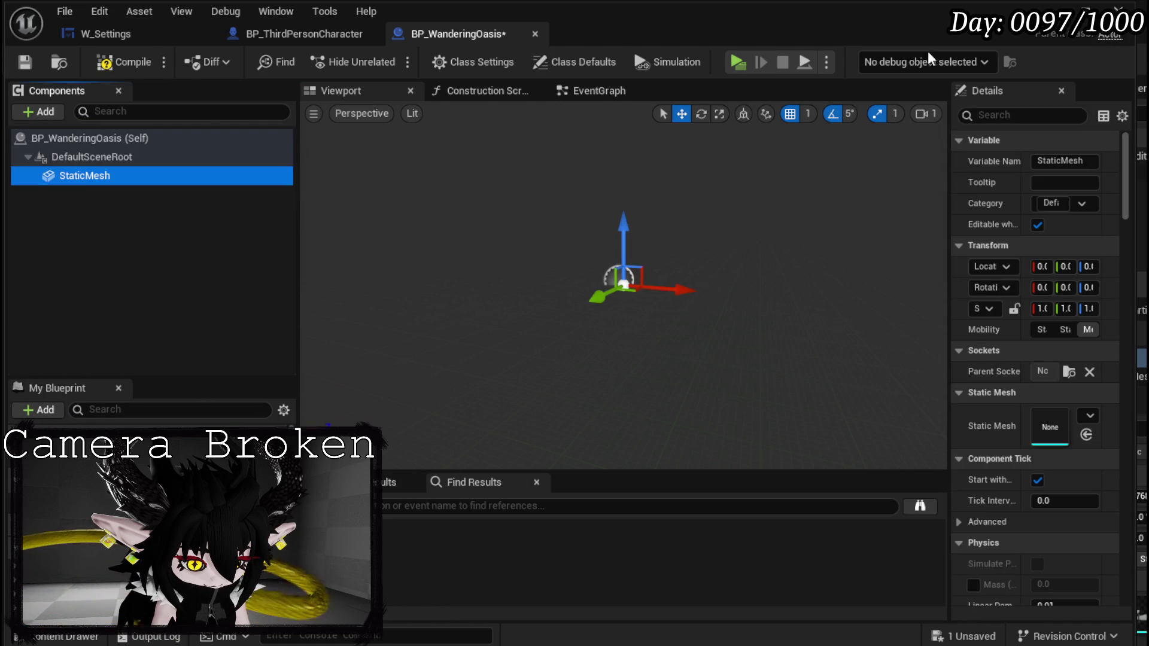
{"action": "key", "text": "ctrl+space"}
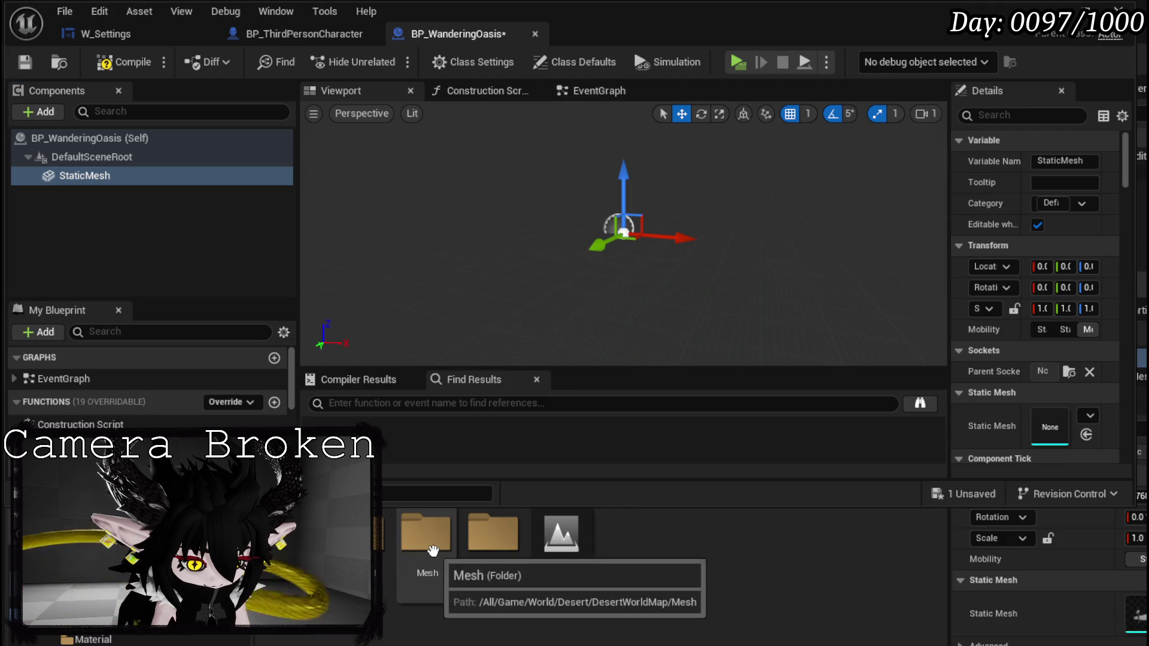
{"action": "double_click", "coordinate": [425, 535]}
{"action": "left_click_drag", "start_coordinate": [764, 539], "coordinate": [1050, 427]}
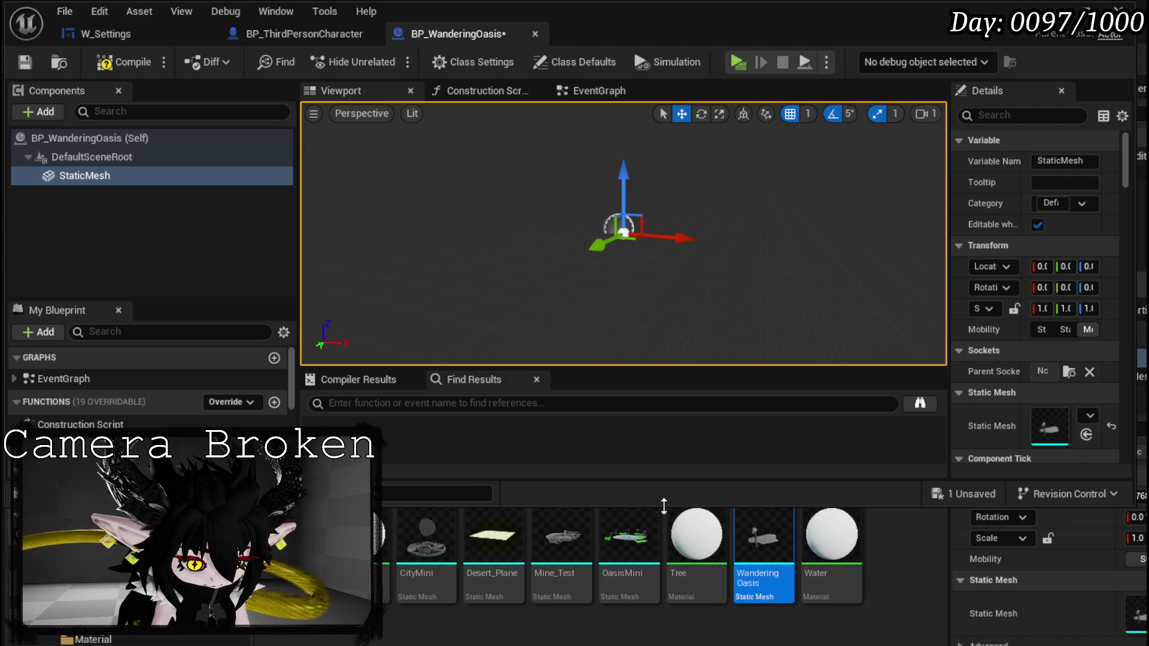
{"action": "left_click_drag", "start_coordinate": [664, 506], "coordinate": [660, 636]}
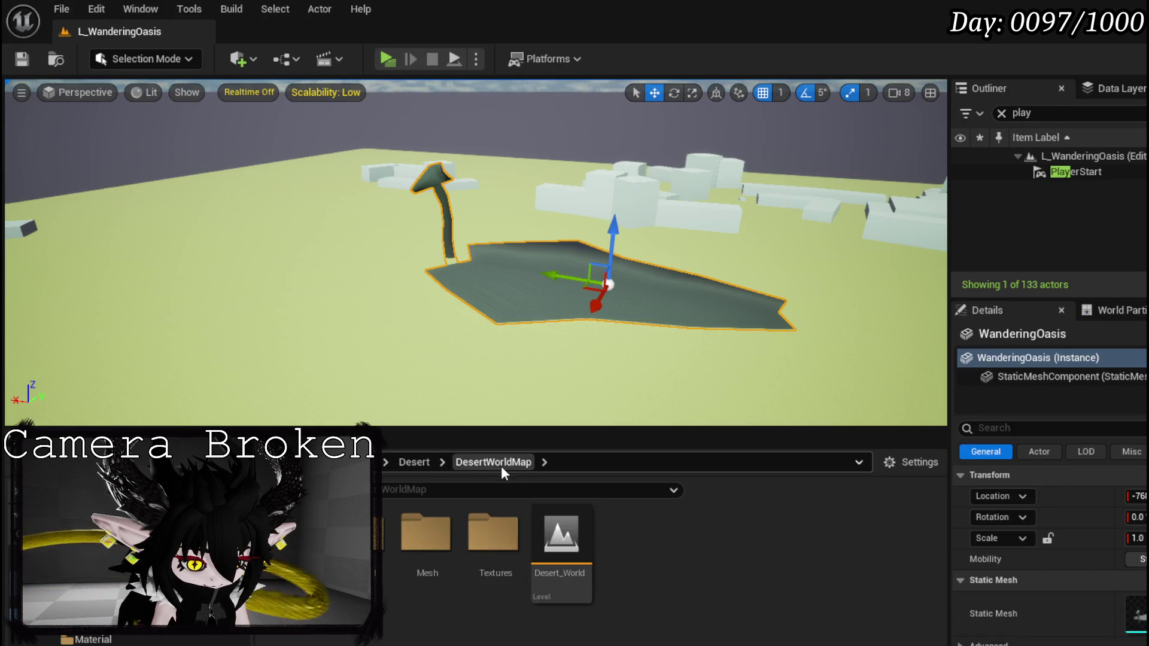
Drop a BP_WanderingOasis actor into the level, save both packages, and reopen the blueprint.
{"action": "left_click", "coordinate": [402, 461]}
{"action": "mouse_move", "coordinate": [426, 536]}
{"action": "left_mouse_down"}
{"action": "mouse_move", "coordinate": [522, 515]}
{"action": "mouse_move", "coordinate": [647, 315]}
{"action": "left_mouse_up"}
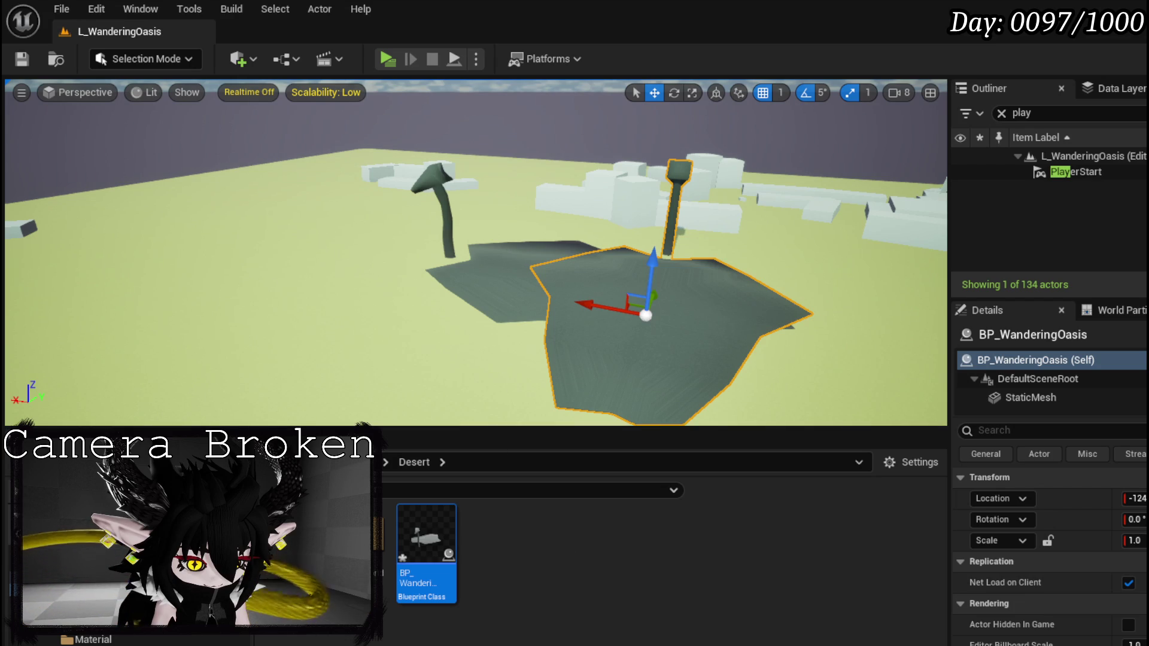
{"action": "key", "text": "ctrl+shift+s"}
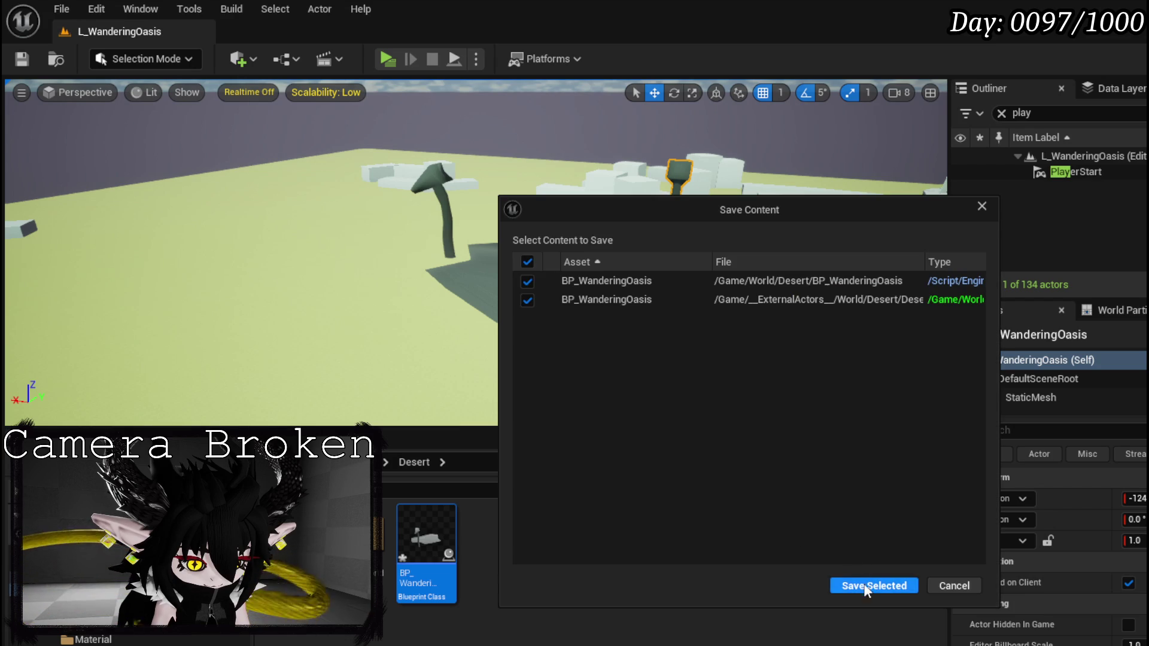
{"action": "left_click", "coordinate": [868, 586]}
{"action": "double_click", "coordinate": [423, 550]}
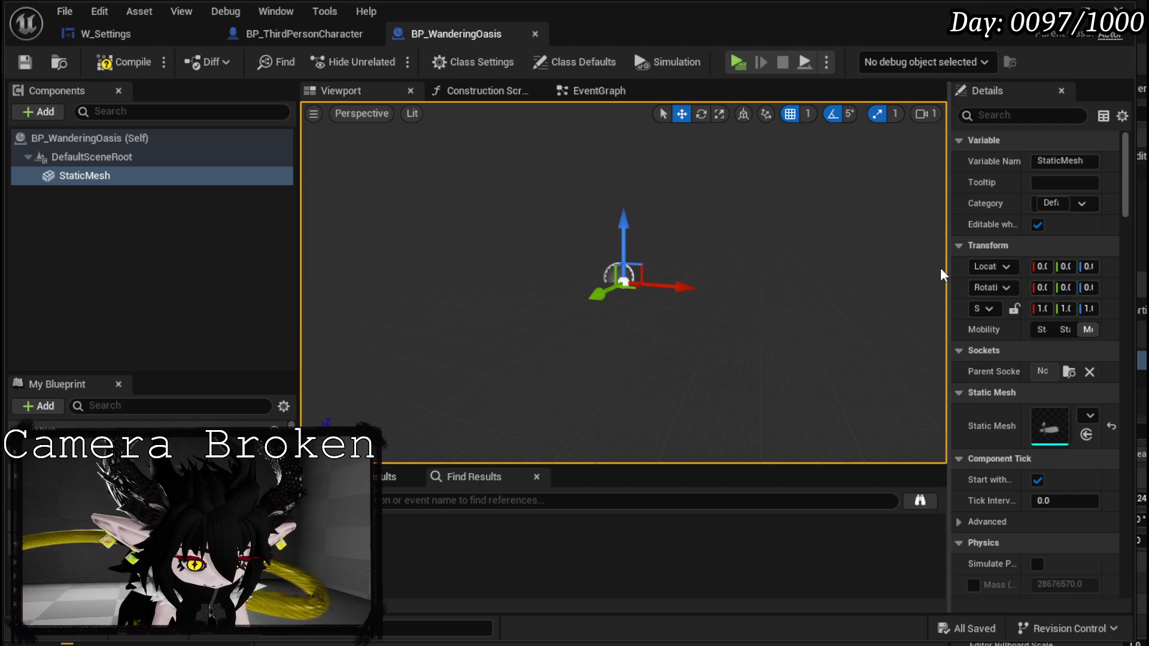
Set the StaticMesh component's Z rotation to -90 and save BP_WanderingOasis.
{"action": "left_click_drag", "start_coordinate": [948, 266], "coordinate": [736, 266]}
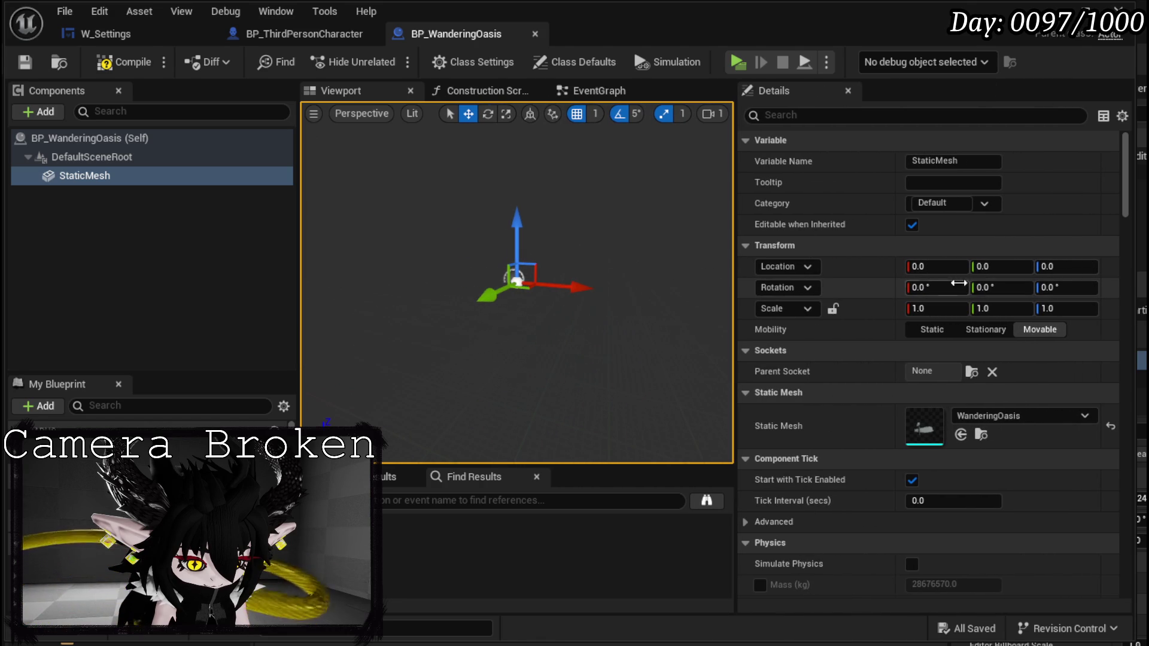
{"action": "left_click", "coordinate": [1083, 290]}
{"action": "type", "text": "-90"}
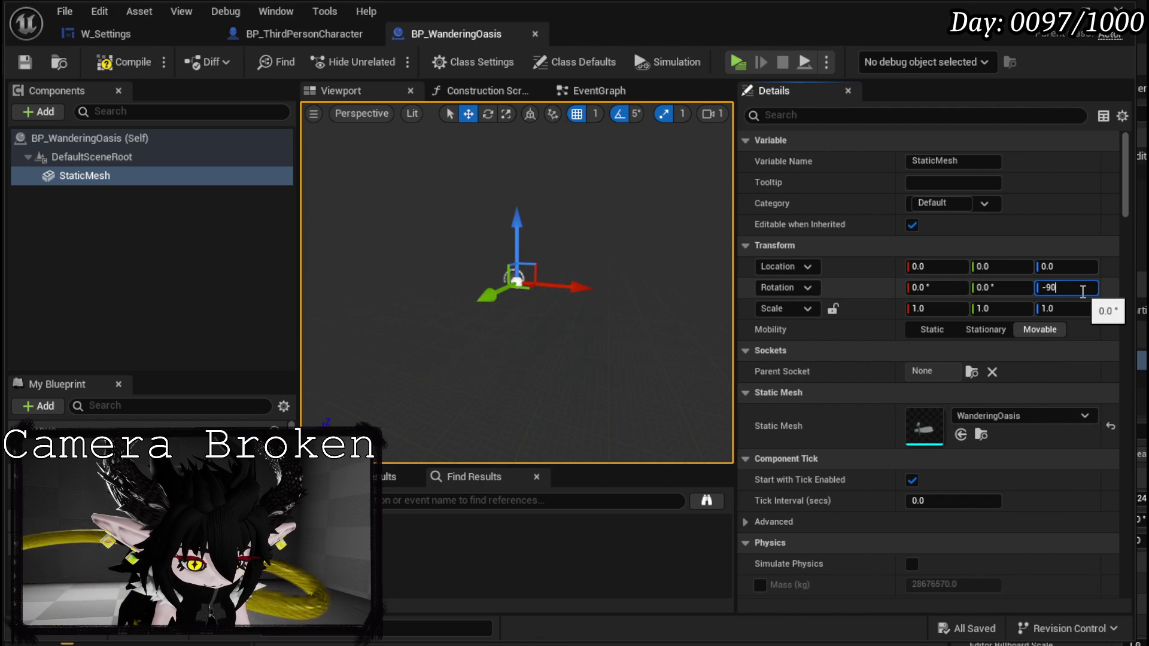
{"action": "key", "text": "Return"}
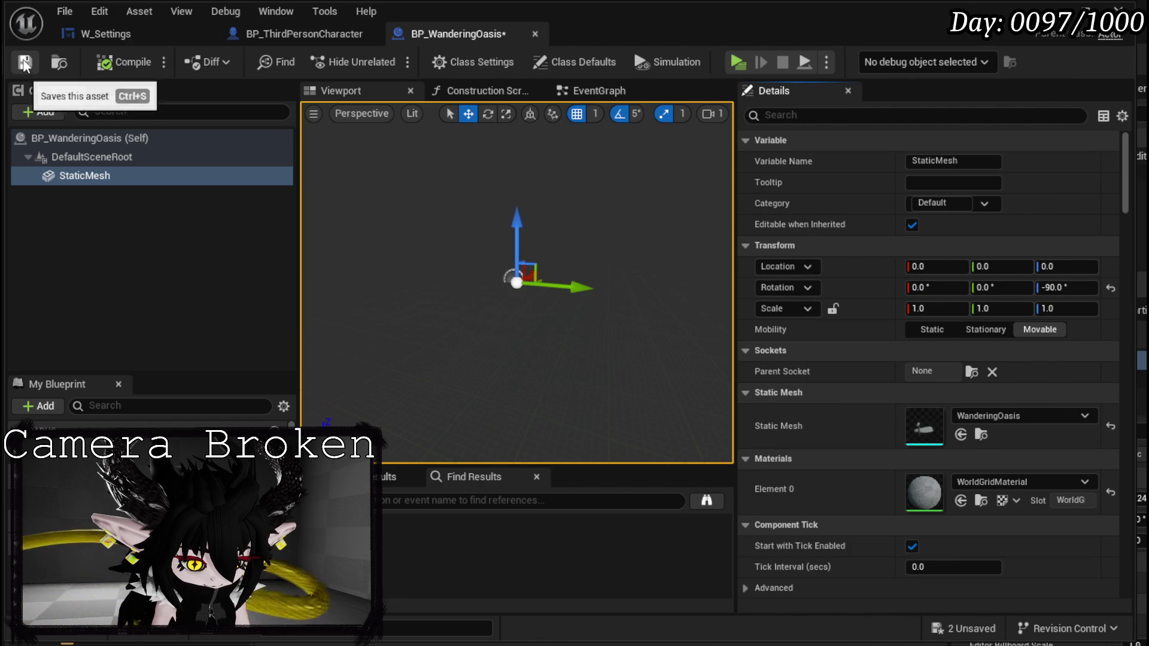
{"action": "left_click", "coordinate": [24, 63]}
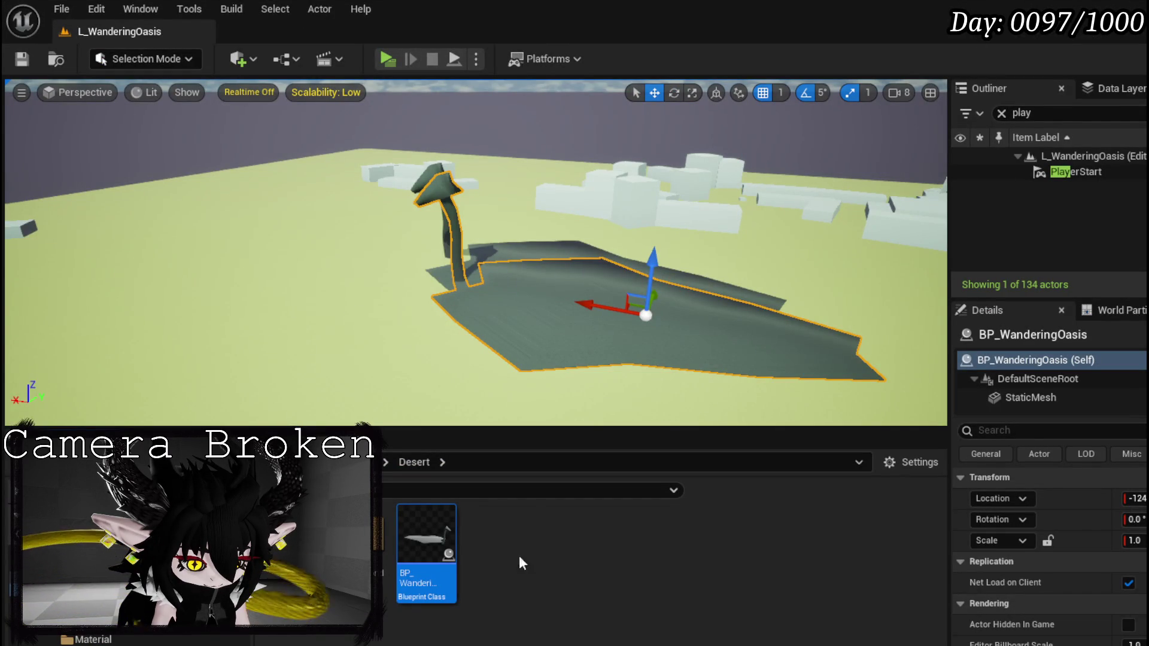
Create a Blueprint class named BP_PatrolPath in Desert, save it with BP_WanderingOasis, and open it.
{"action": "right_click", "coordinate": [494, 529]}
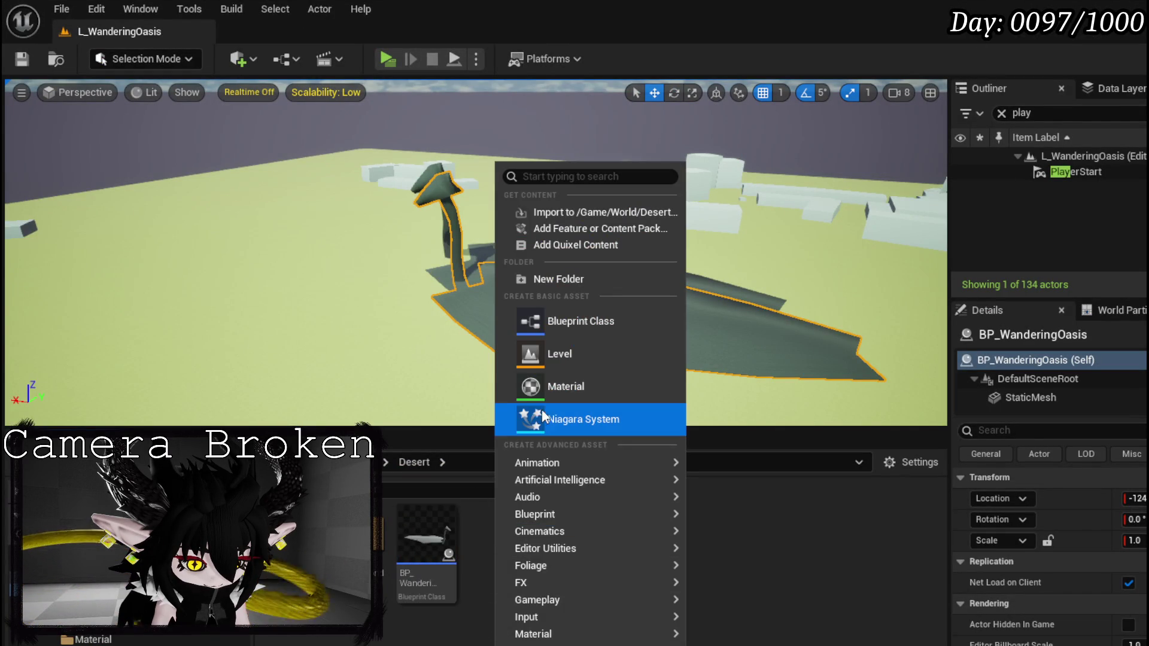
{"action": "left_click", "coordinate": [550, 326]}
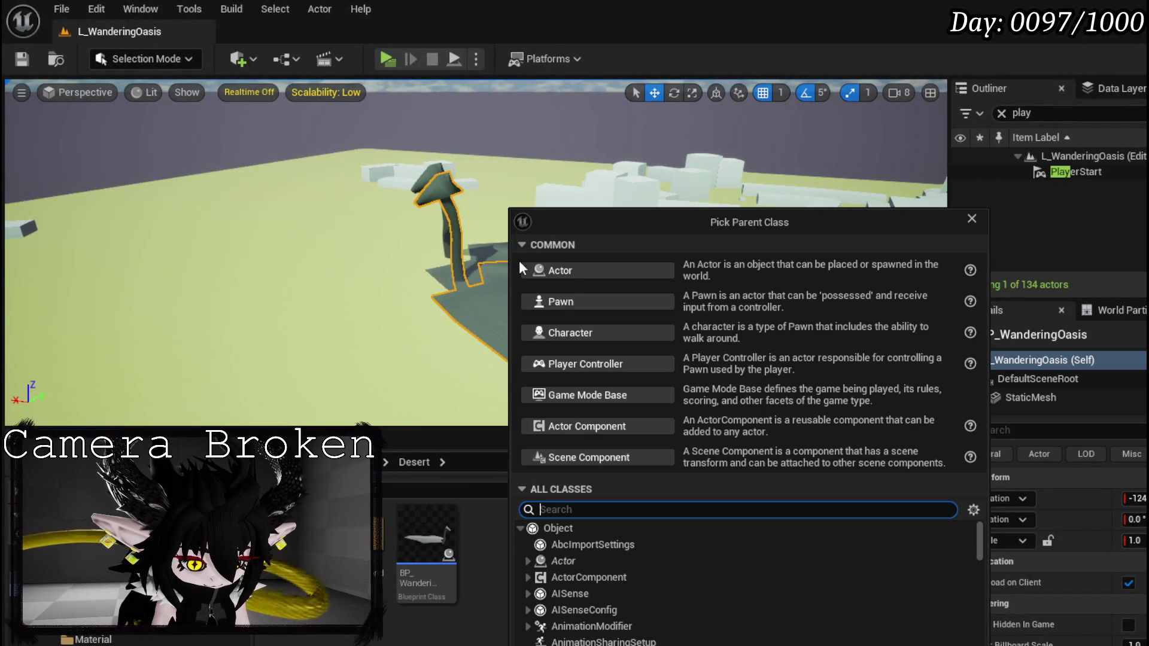
{"action": "left_click", "coordinate": [557, 271]}
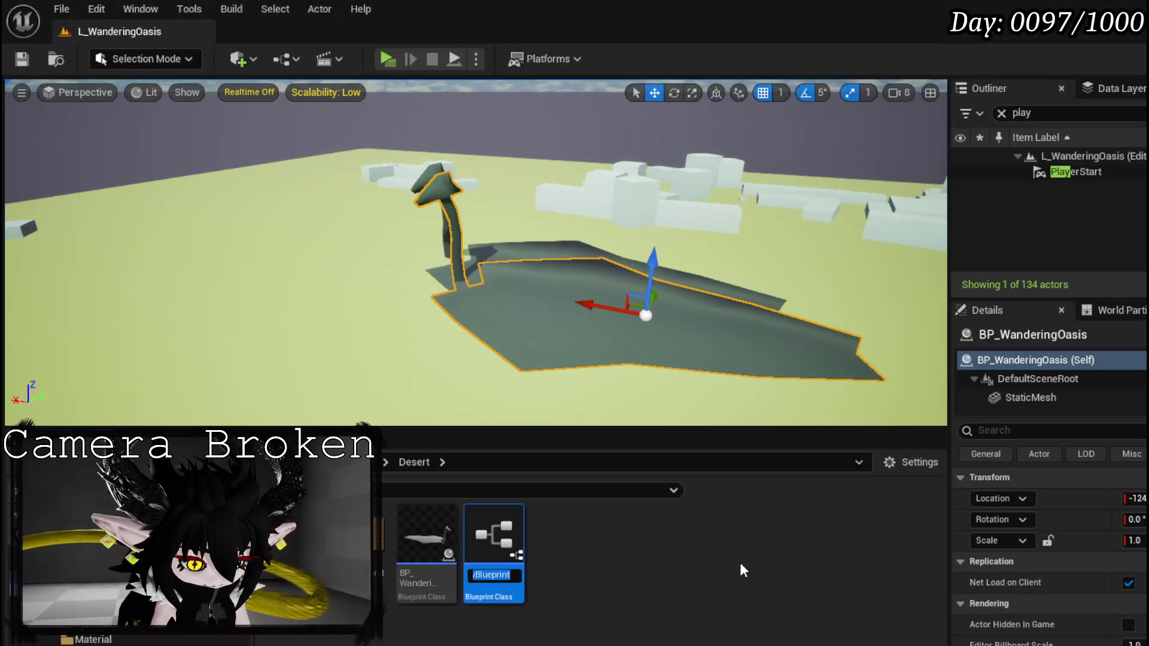
{"action": "type", "text": "BP_"}
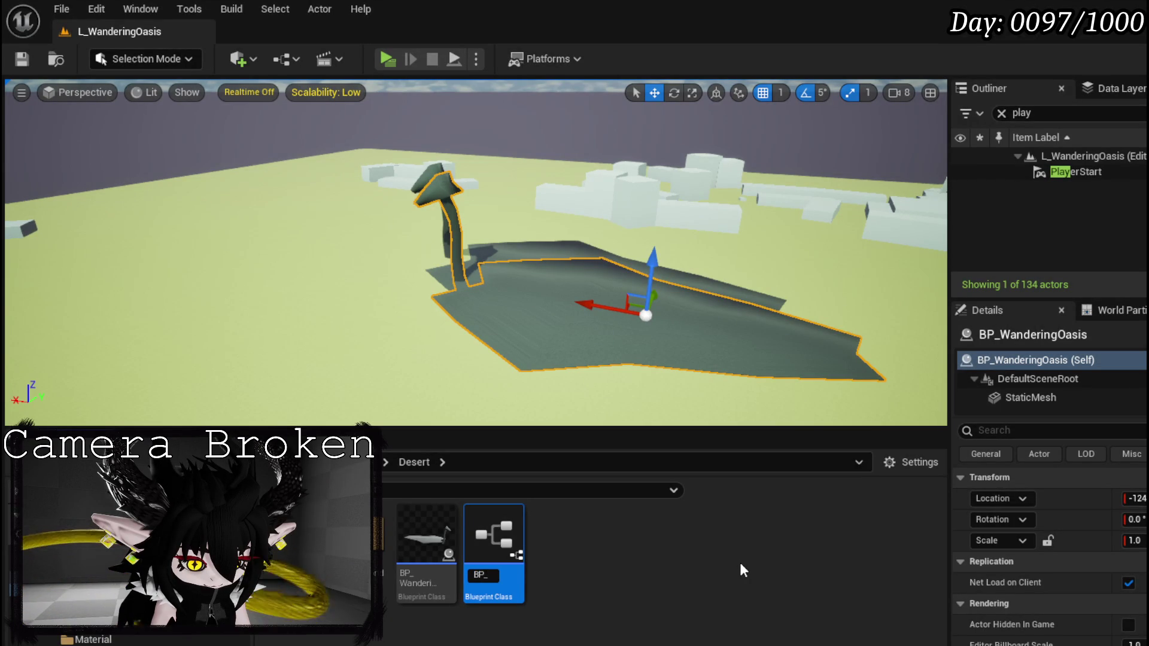
{"action": "type", "text": "PatrolPa"}
{"action": "type", "text": "th"}
{"action": "key", "text": "Return"}
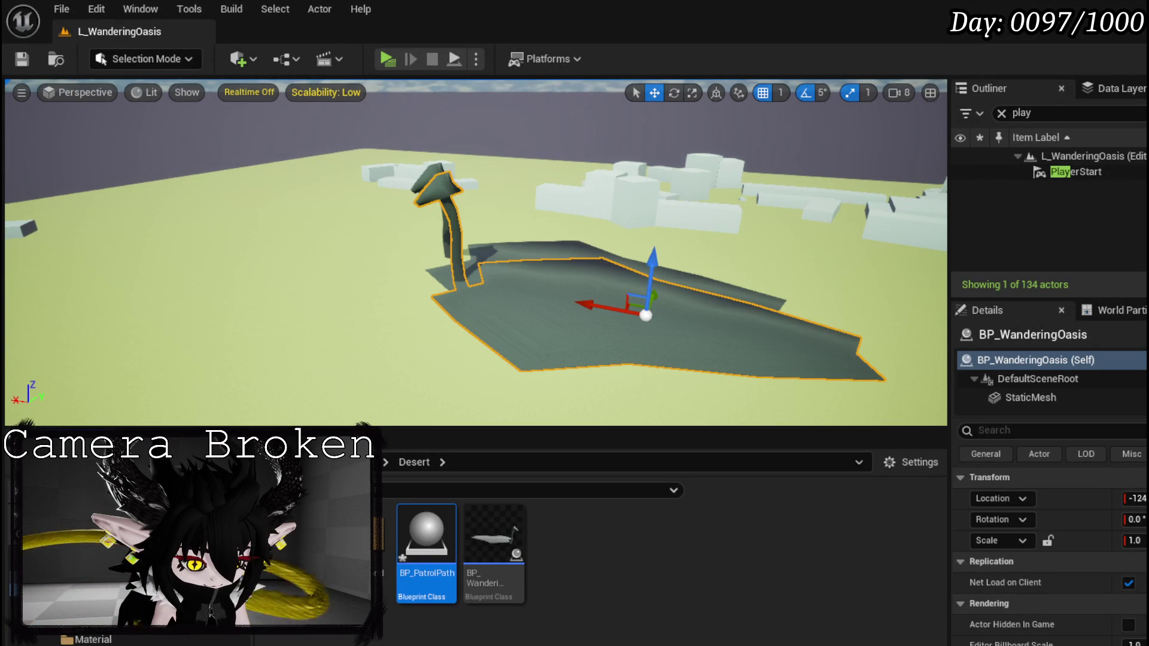
{"action": "key", "text": "ctrl+shift+s"}
{"action": "left_click", "coordinate": [862, 585]}
{"action": "double_click", "coordinate": [419, 589]}
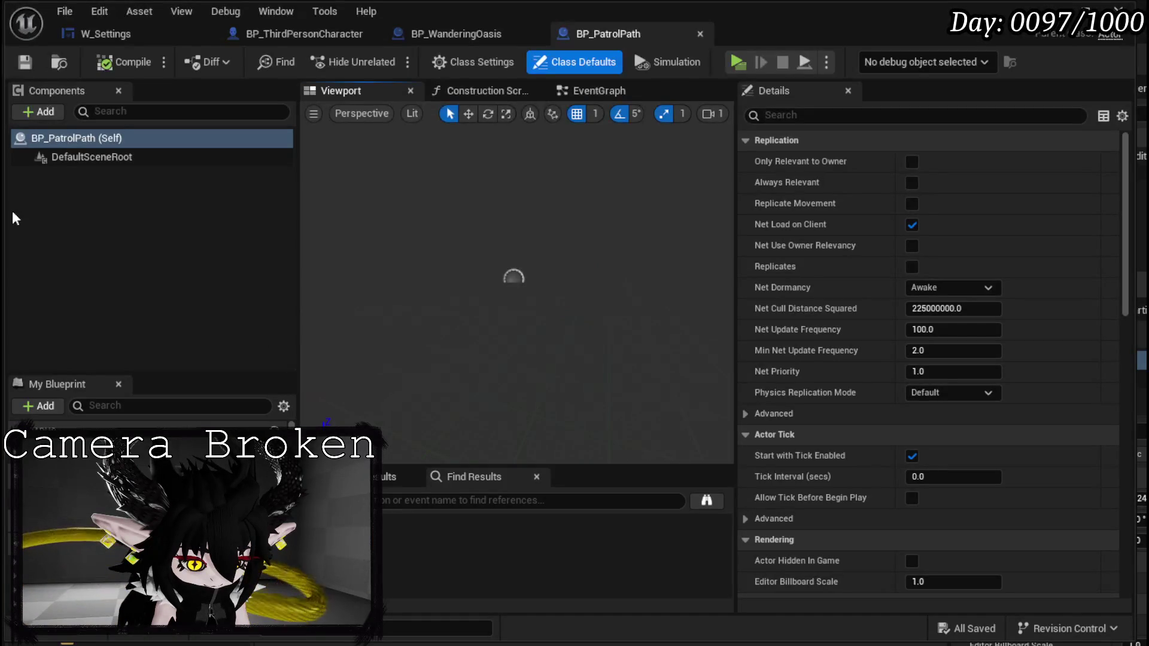
Add a Spline component to BP_PatrolPath, save the blueprint, and switch back to the level.
{"action": "left_click", "coordinate": [39, 113]}
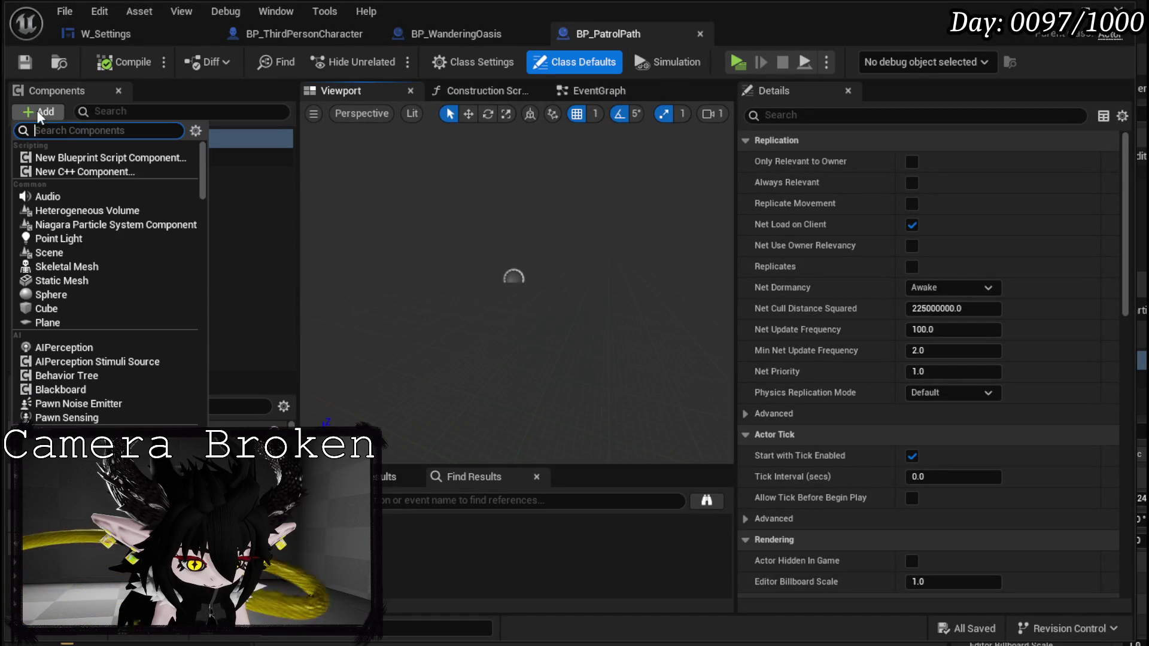
{"action": "type", "text": "Spli"}
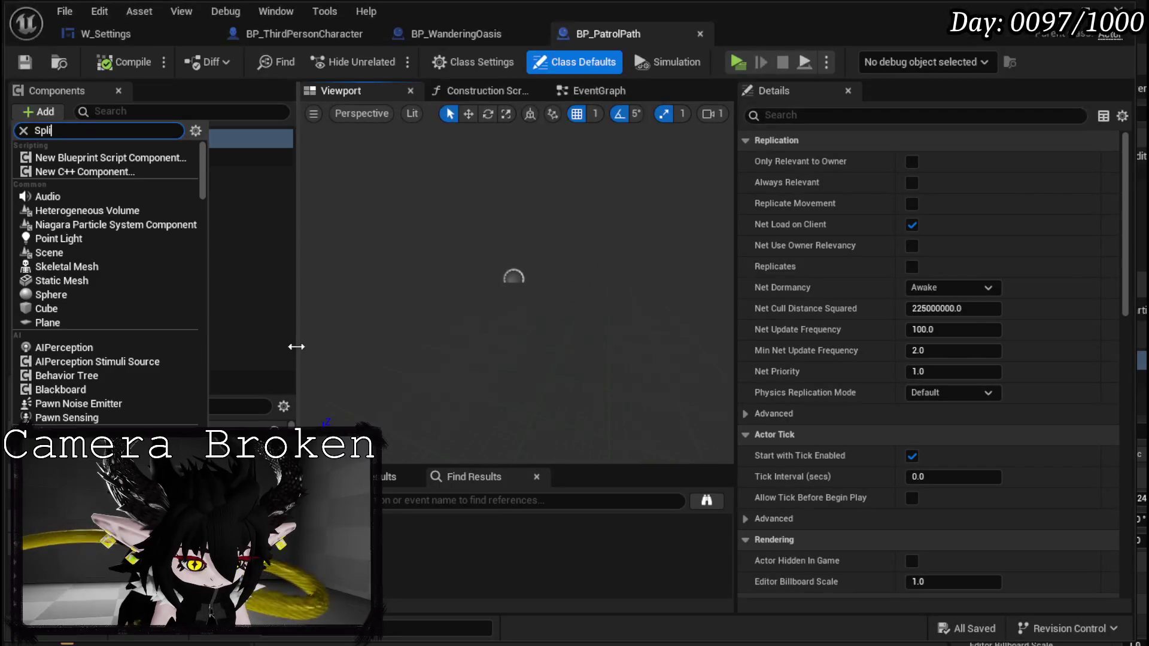
{"action": "type", "text": "ne"}
{"action": "key", "text": "Return"}
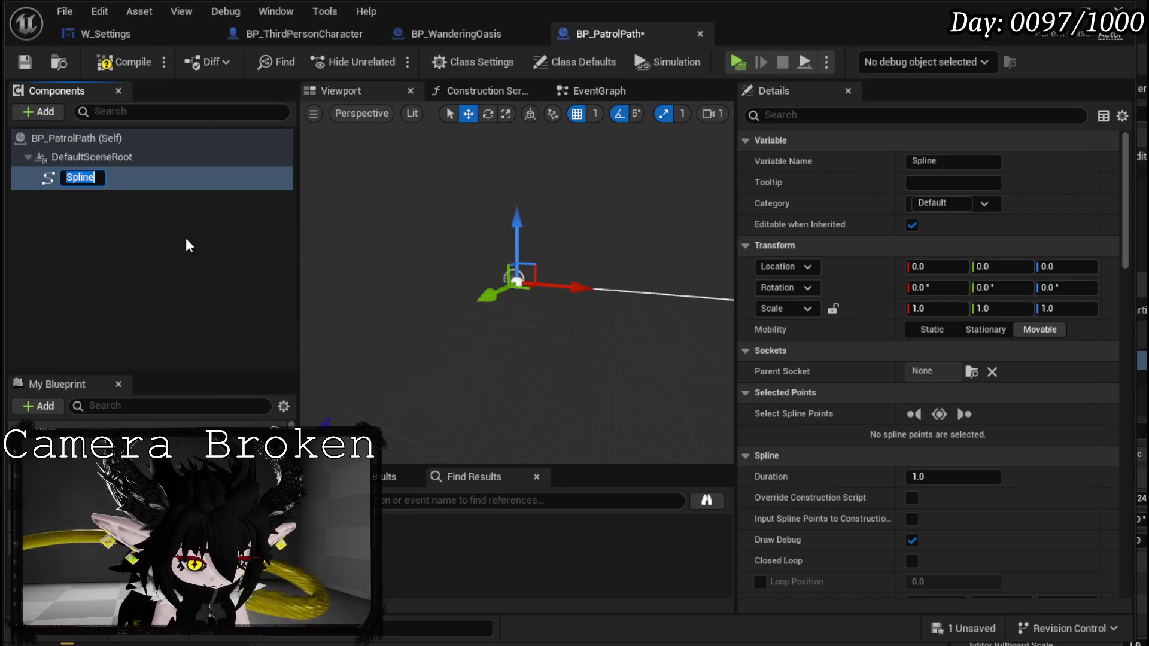
{"action": "left_click", "coordinate": [123, 64]}
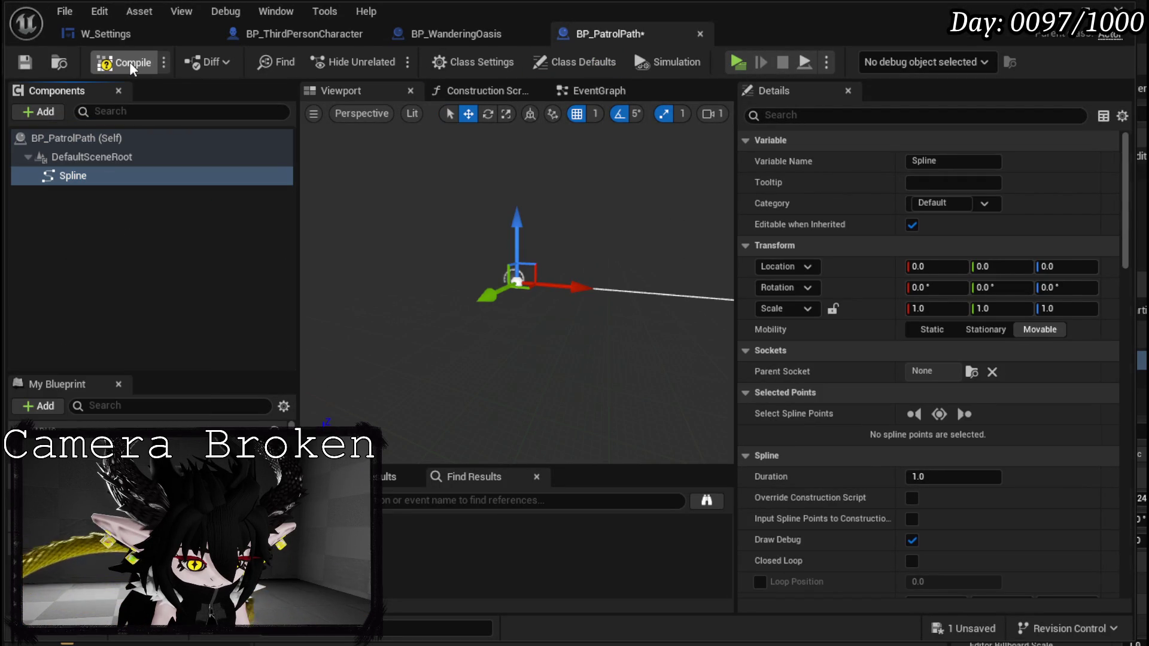
{"action": "left_click", "coordinate": [25, 63]}
{"action": "key", "text": "alt+Tab"}
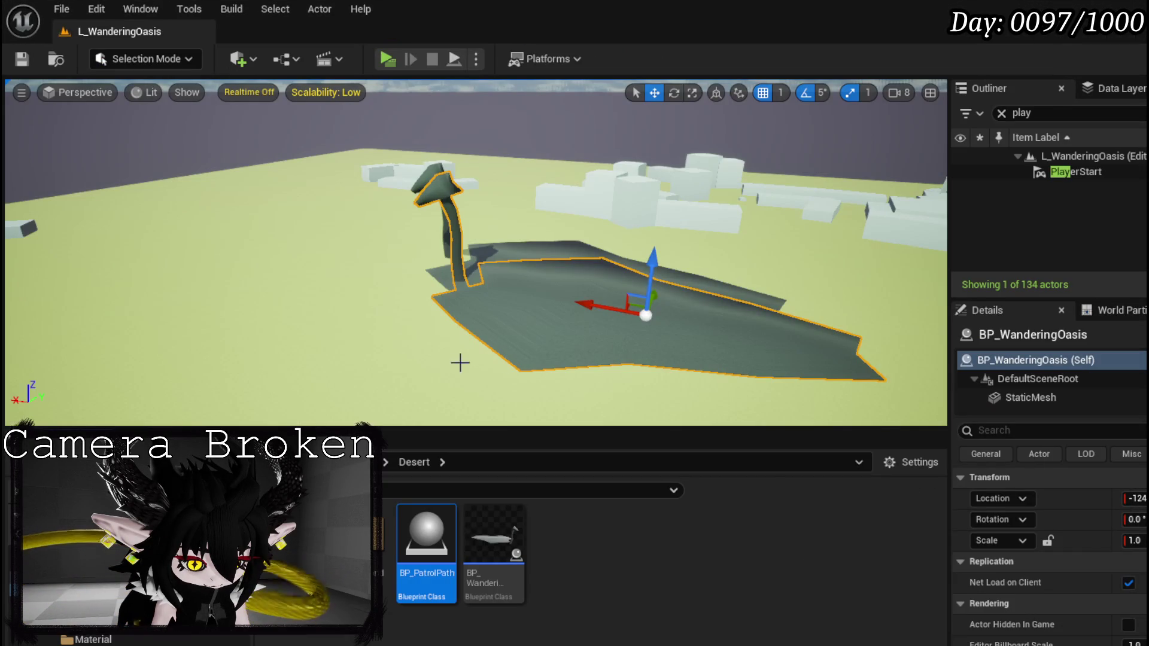
Place a BP_PatrolPath actor, frame it, and move its end spline point to 95 along X.
{"action": "left_click_drag", "start_coordinate": [372, 274], "coordinate": [372, 275]}
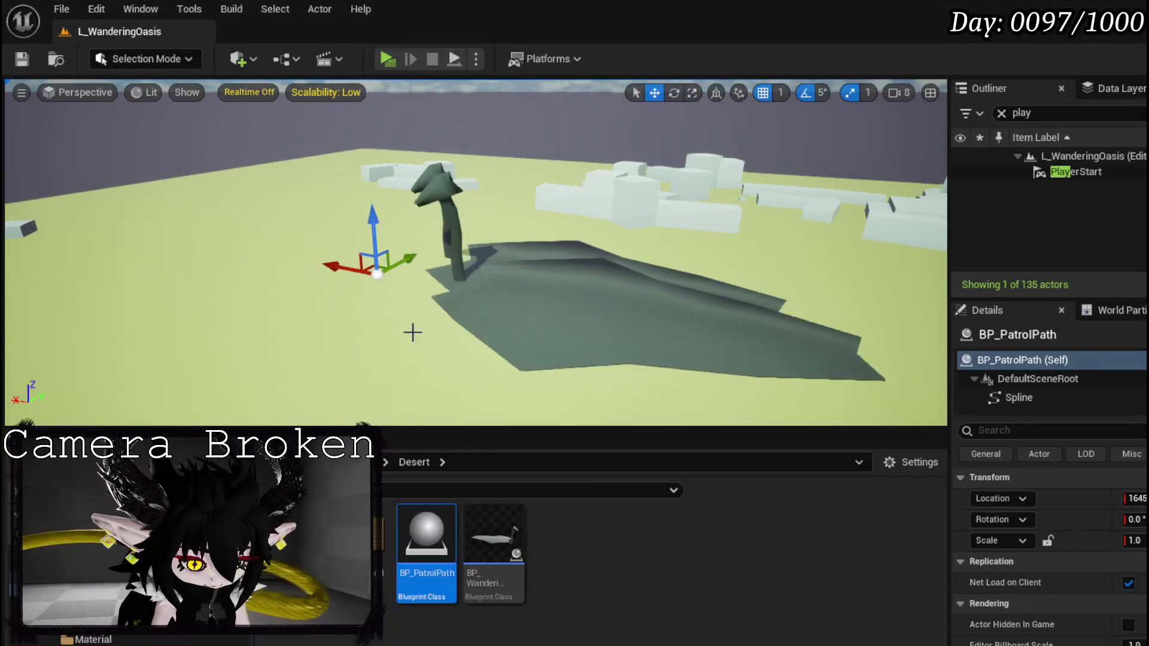
{"action": "key", "text": "f"}
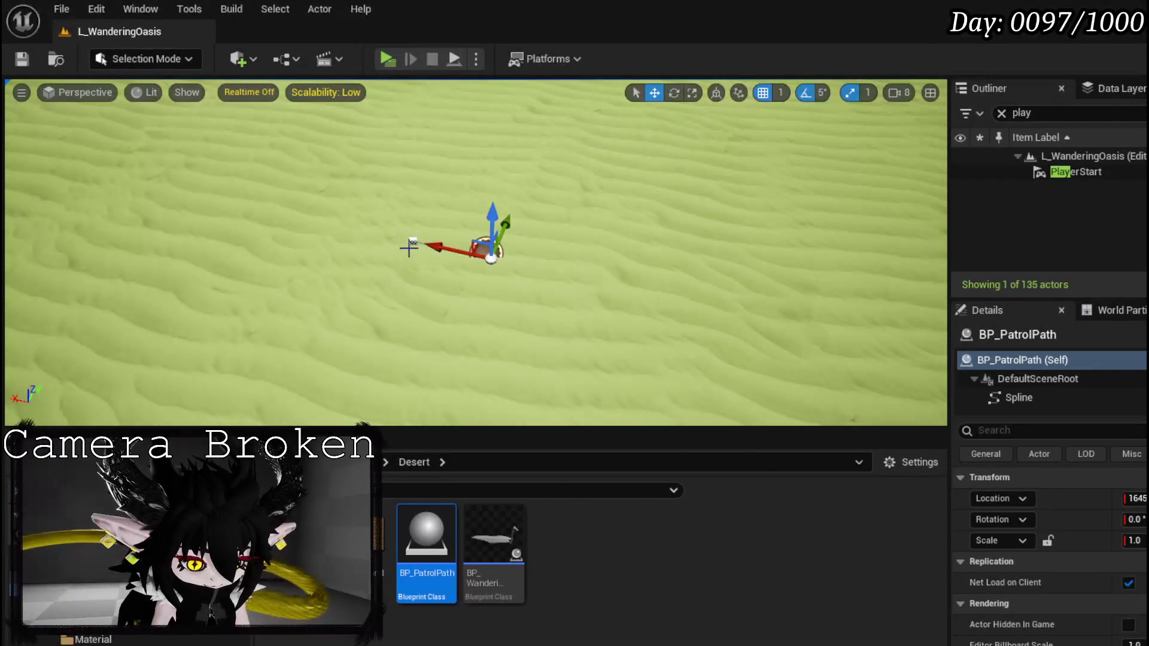
{"action": "left_click", "coordinate": [413, 241]}
{"action": "mouse_move", "coordinate": [357, 231]}
{"action": "left_mouse_down"}
{"action": "mouse_move", "coordinate": [287, 229]}
{"action": "mouse_move", "coordinate": [362, 235]}
{"action": "left_mouse_up"}
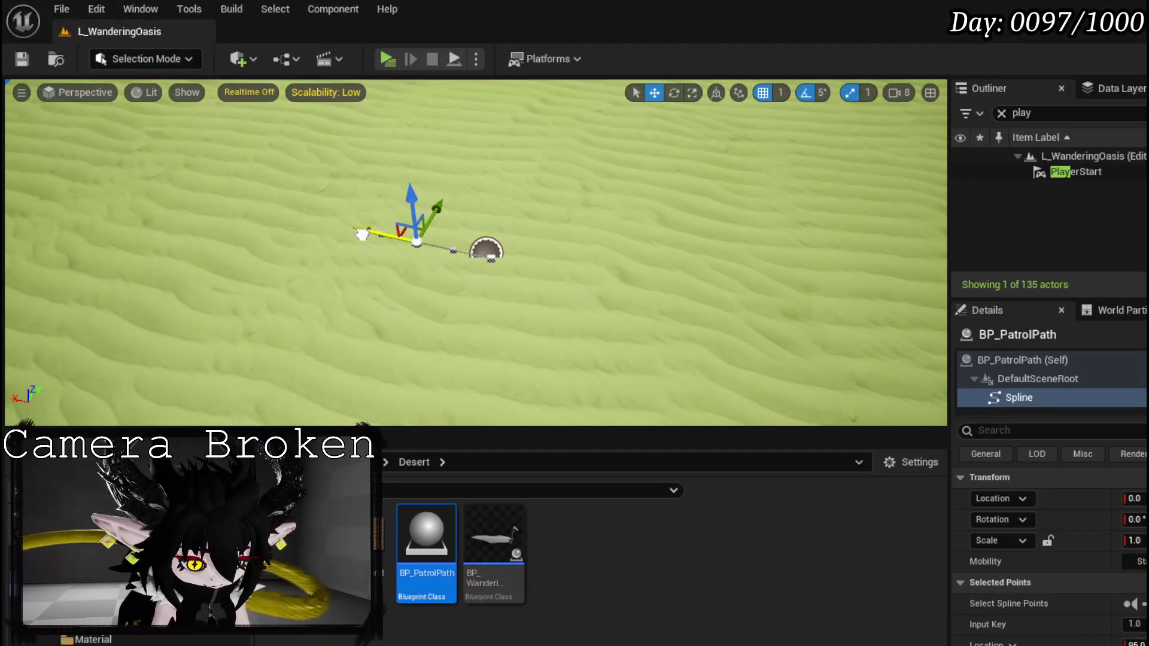
{"action": "scroll", "coordinate": [362, 234], "scroll_direction": "up", "scroll_amount": 3}
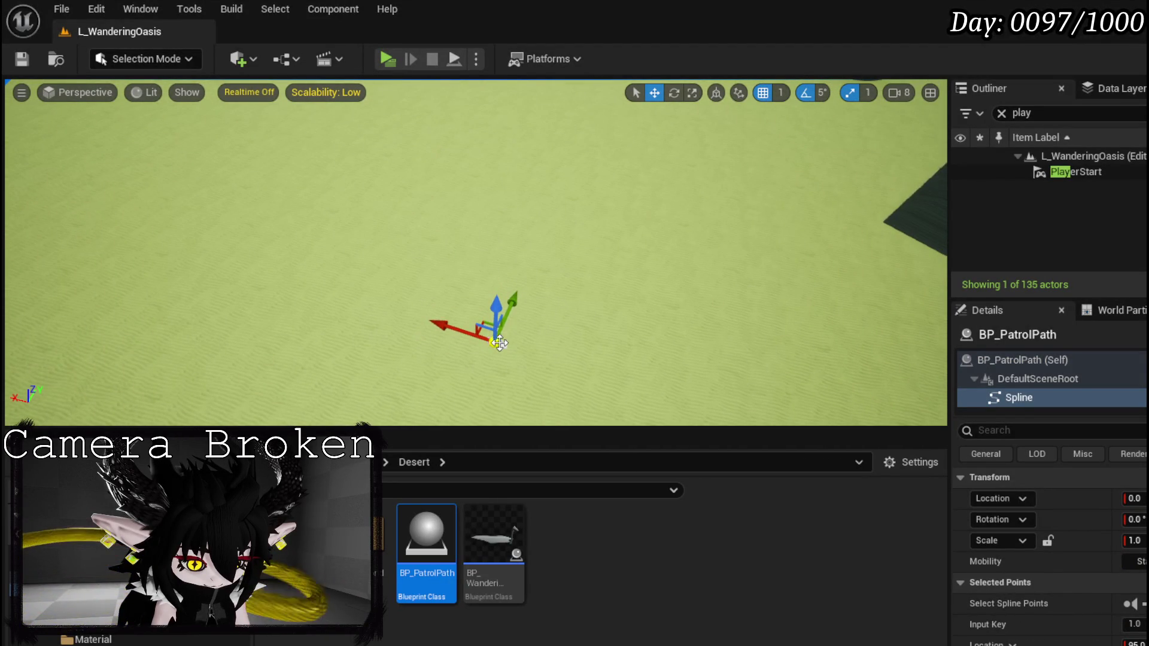
Rotate and reposition the adjacent spline point near the oasis mound, then select the unwanted actor beside it.
{"action": "left_click", "coordinate": [503, 345]}
{"action": "mouse_move", "coordinate": [563, 369]}
{"action": "left_mouse_down"}
{"action": "mouse_move", "coordinate": [587, 348]}
{"action": "mouse_move", "coordinate": [575, 359]}
{"action": "mouse_move", "coordinate": [524, 344]}
{"action": "mouse_move", "coordinate": [605, 346]}
{"action": "mouse_move", "coordinate": [446, 254]}
{"action": "mouse_move", "coordinate": [407, 291]}
{"action": "mouse_move", "coordinate": [413, 300]}
{"action": "left_mouse_up"}
{"action": "key", "text": "e"}
{"action": "key", "text": "w"}
{"action": "mouse_move", "coordinate": [544, 288]}
{"action": "left_mouse_down"}
{"action": "mouse_move", "coordinate": [521, 282]}
{"action": "mouse_move", "coordinate": [538, 299]}
{"action": "mouse_move", "coordinate": [587, 287]}
{"action": "mouse_move", "coordinate": [538, 276]}
{"action": "mouse_move", "coordinate": [526, 299]}
{"action": "mouse_move", "coordinate": [514, 287]}
{"action": "mouse_move", "coordinate": [527, 275]}
{"action": "mouse_move", "coordinate": [554, 288]}
{"action": "mouse_move", "coordinate": [590, 263]}
{"action": "left_mouse_up"}
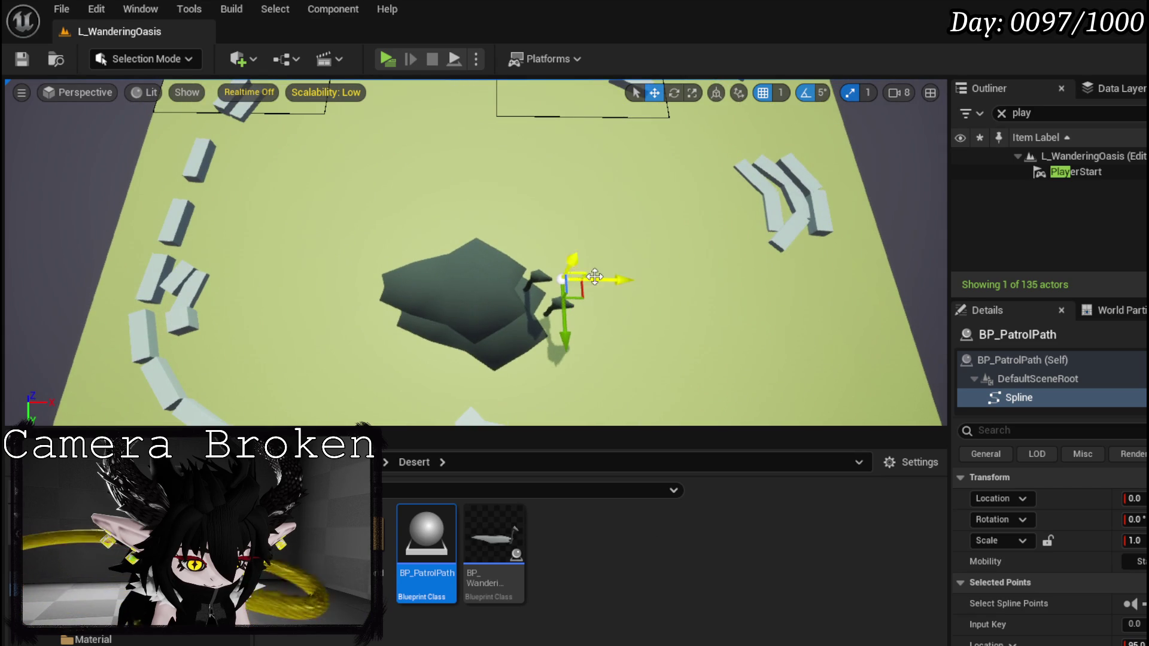
{"action": "left_click_drag", "start_coordinate": [640, 305], "coordinate": [565, 279]}
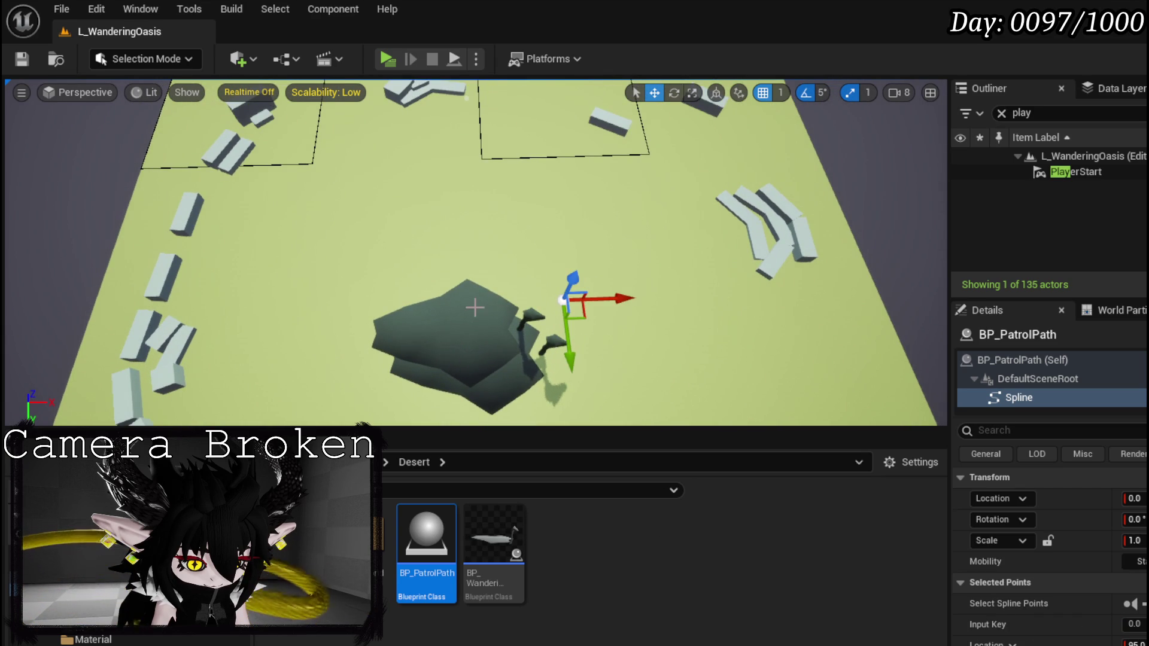
{"action": "mouse_move", "coordinate": [557, 359]}
{"action": "left_mouse_down"}
{"action": "mouse_move", "coordinate": [557, 299]}
{"action": "mouse_move", "coordinate": [515, 318]}
{"action": "mouse_move", "coordinate": [521, 288]}
{"action": "left_mouse_up"}
{"action": "left_click", "coordinate": [491, 262]}
Delete the extra actor and BP_PatrolPath from the level.
{"action": "key", "text": "Delete"}
{"action": "left_click_drag", "start_coordinate": [687, 205], "coordinate": [687, 205]}
{"action": "left_click", "coordinate": [1054, 112]}
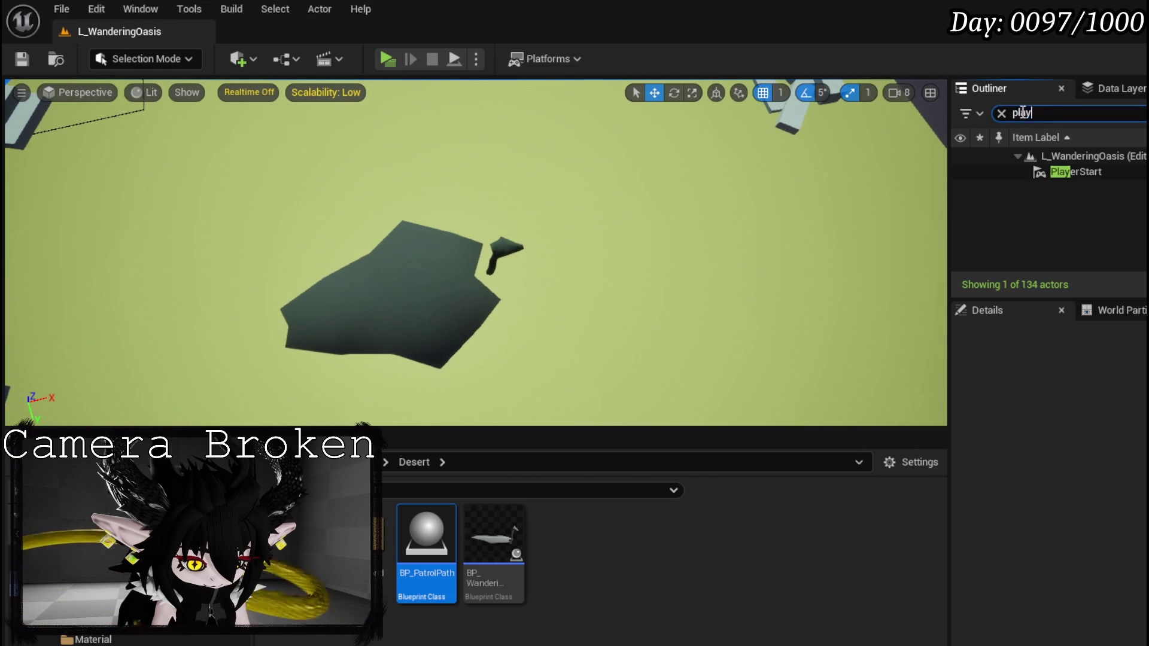
{"action": "type", "text": "Patro"}
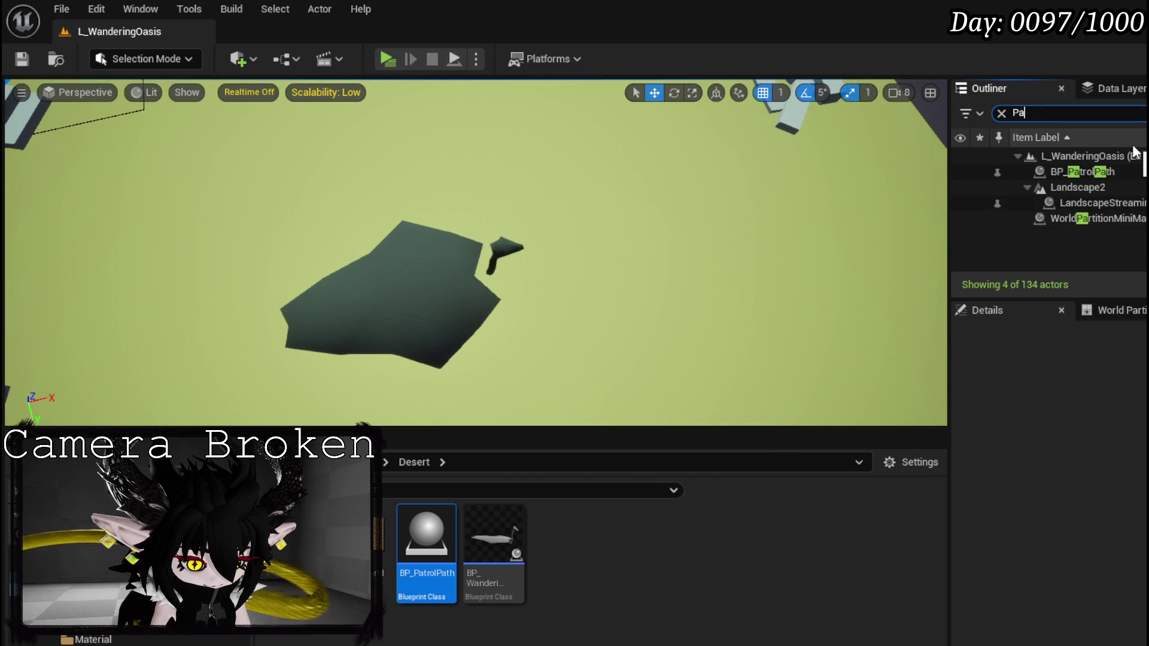
{"action": "left_click", "coordinate": [1097, 172]}
{"action": "key", "text": "Delete"}
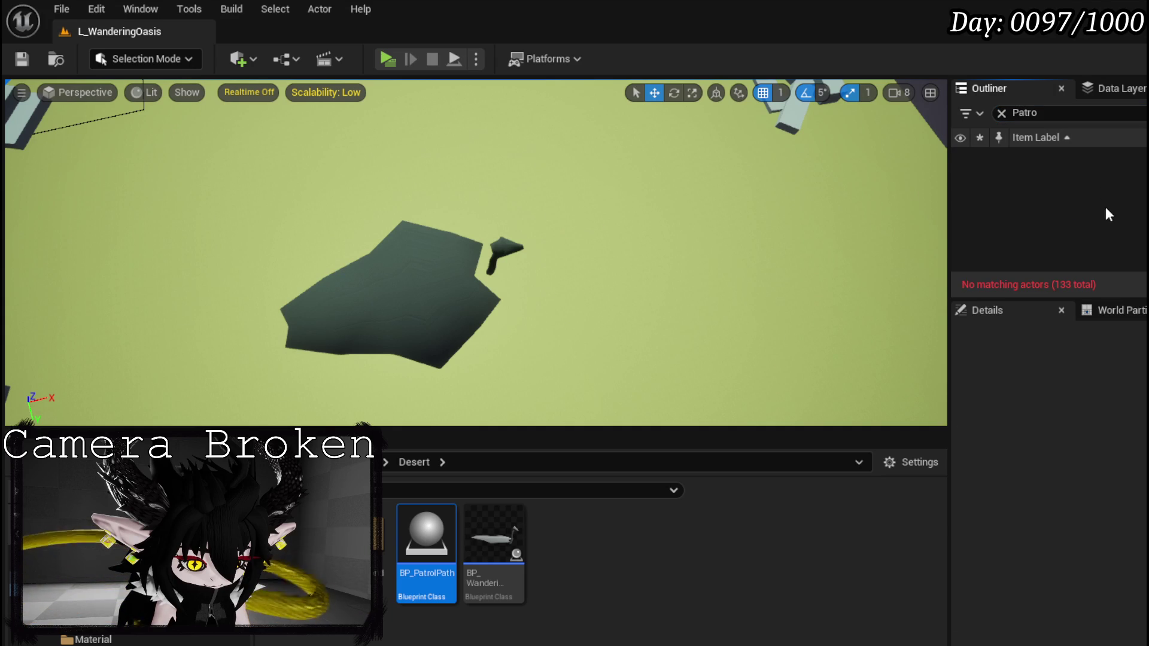
Create an Actor Blueprint named BP_Waypoint in the Desert folder and save it.
{"action": "right_click", "coordinate": [618, 532]}
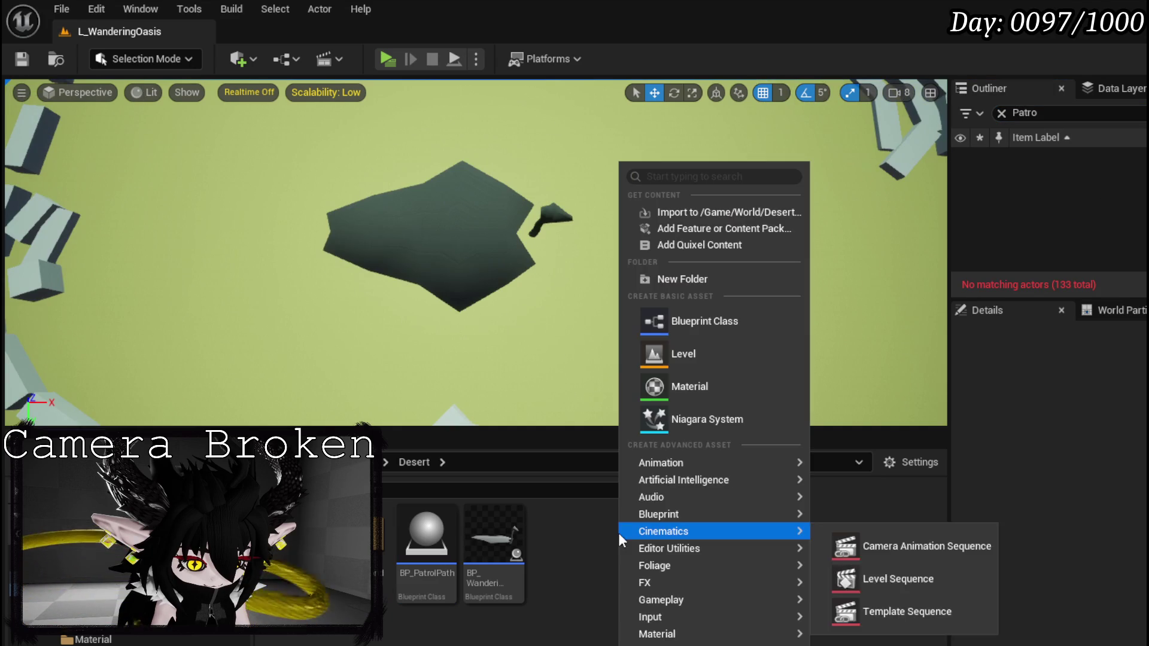
{"action": "left_click", "coordinate": [692, 323]}
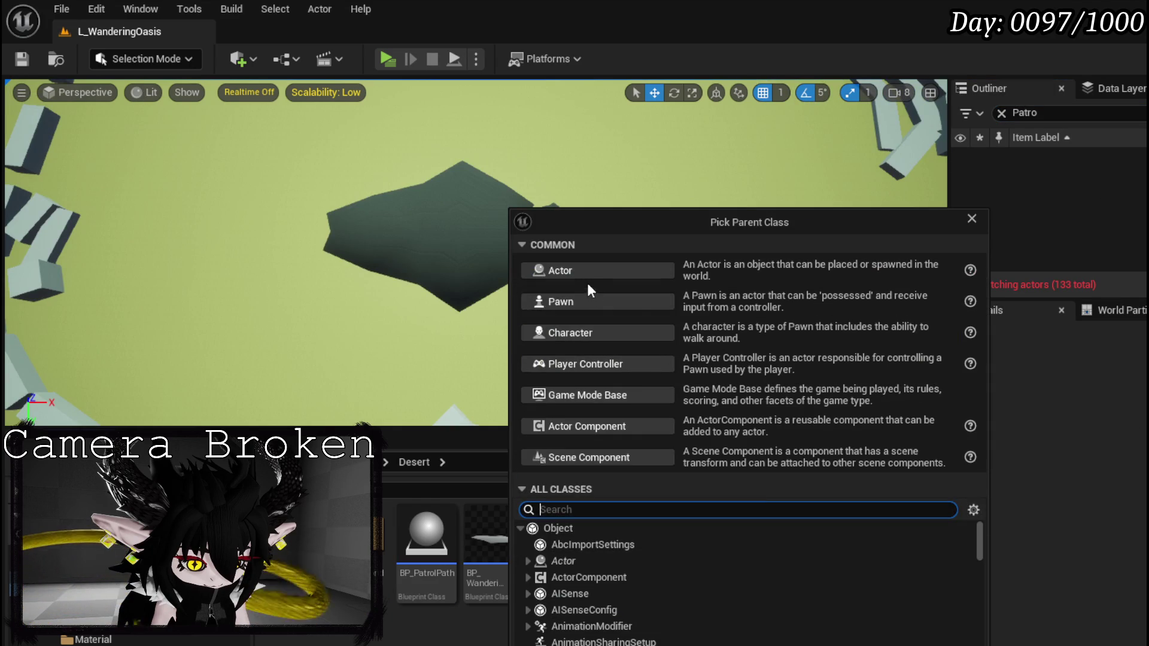
{"action": "left_click", "coordinate": [590, 276]}
{"action": "type", "text": "BP"}
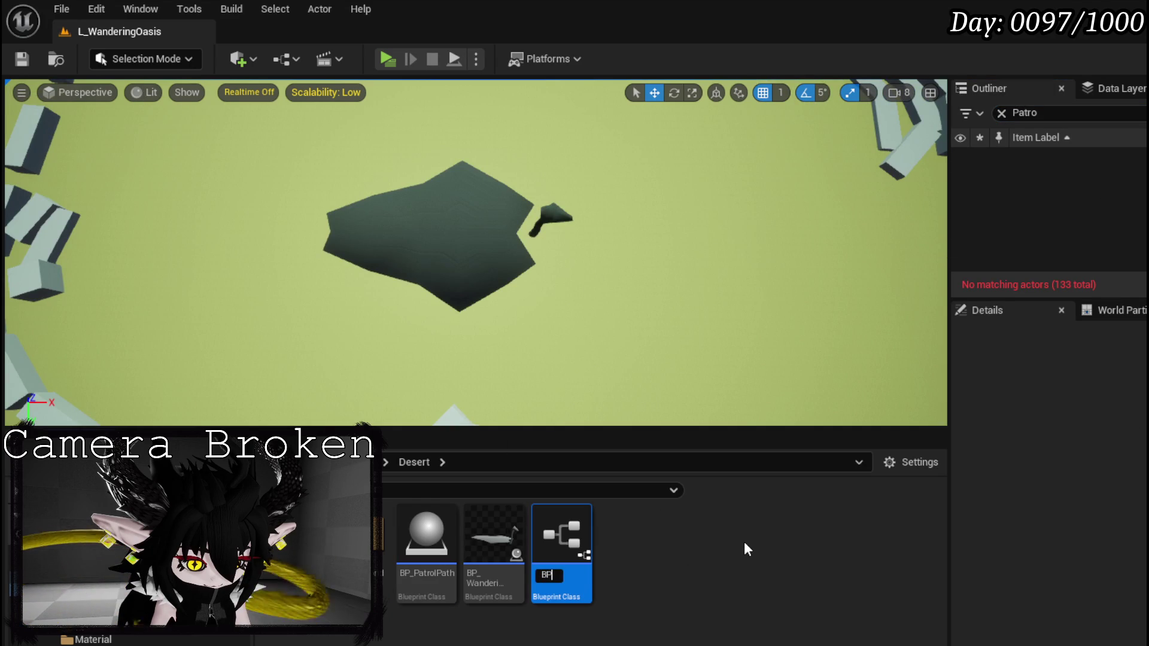
{"action": "type", "text": "_Waypoint"}
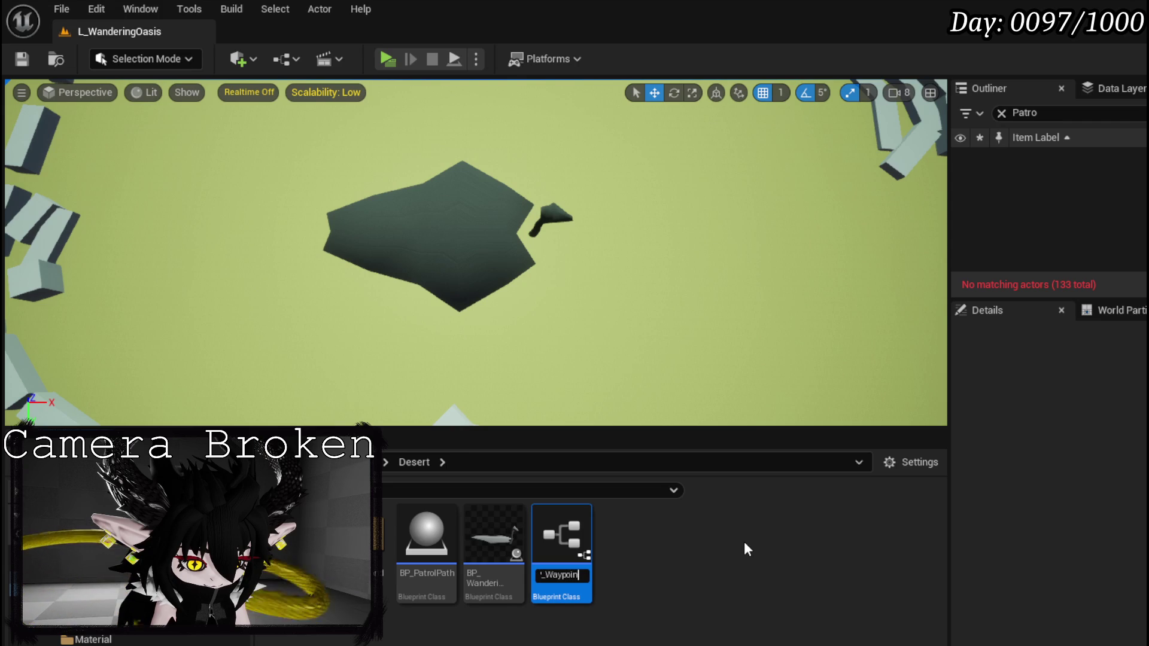
{"action": "key", "text": "Return"}
{"action": "left_click", "coordinate": [28, 58]}
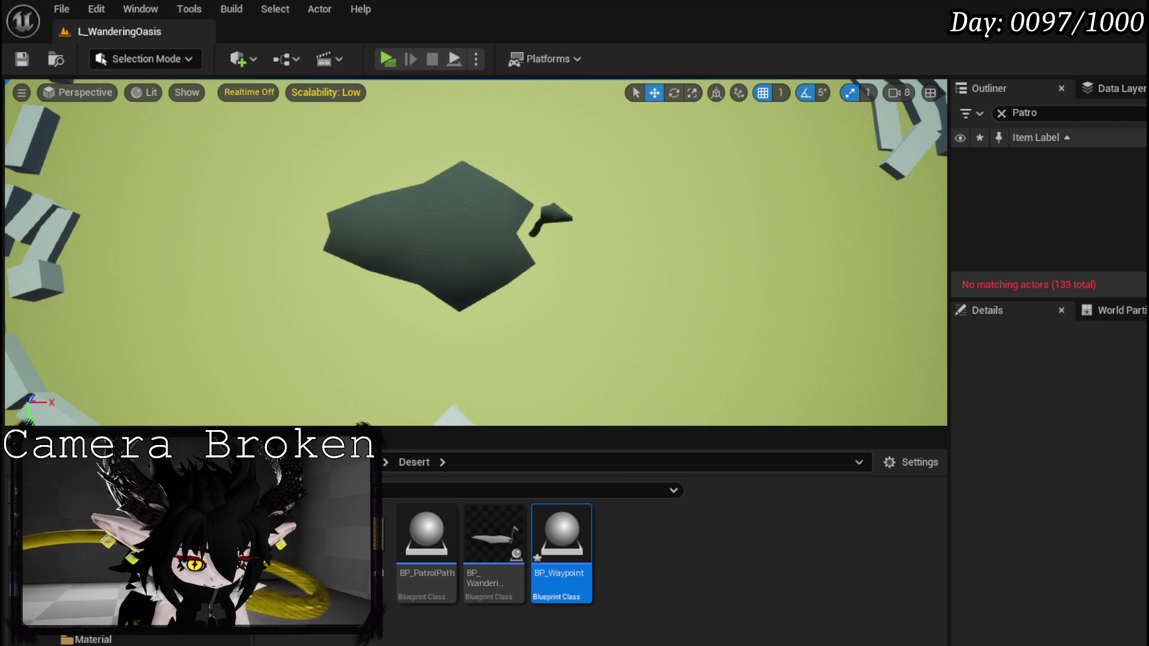
{"action": "key", "text": "ctrl+shift+s"}
{"action": "left_click", "coordinate": [856, 579]}
Place four BP_Waypoint actors around the oasis (centre, top right, top left, lower left), then select the oasis mesh.
{"action": "left_click_drag", "start_coordinate": [562, 535], "coordinate": [667, 307]}
{"action": "mouse_move", "coordinate": [607, 348]}
{"action": "left_mouse_down"}
{"action": "mouse_move", "coordinate": [601, 413]}
{"action": "mouse_move", "coordinate": [604, 359]}
{"action": "mouse_move", "coordinate": [683, 180]}
{"action": "left_mouse_up"}
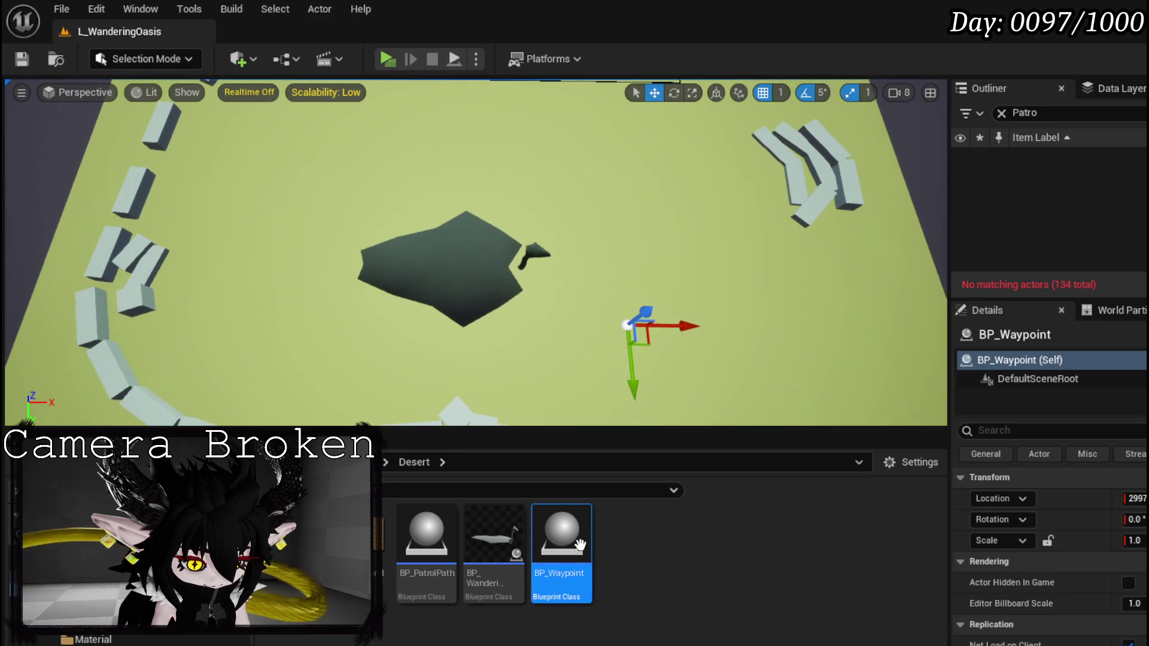
{"action": "left_click_drag", "start_coordinate": [665, 121], "coordinate": [666, 122]}
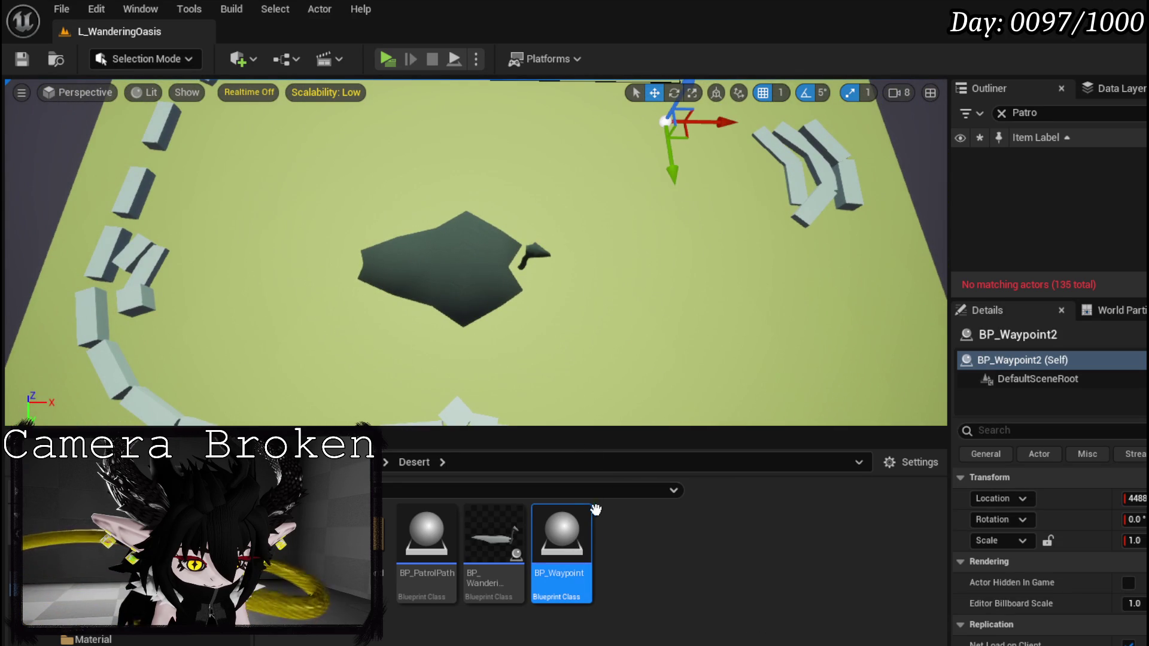
{"action": "left_click_drag", "start_coordinate": [284, 105], "coordinate": [273, 116]}
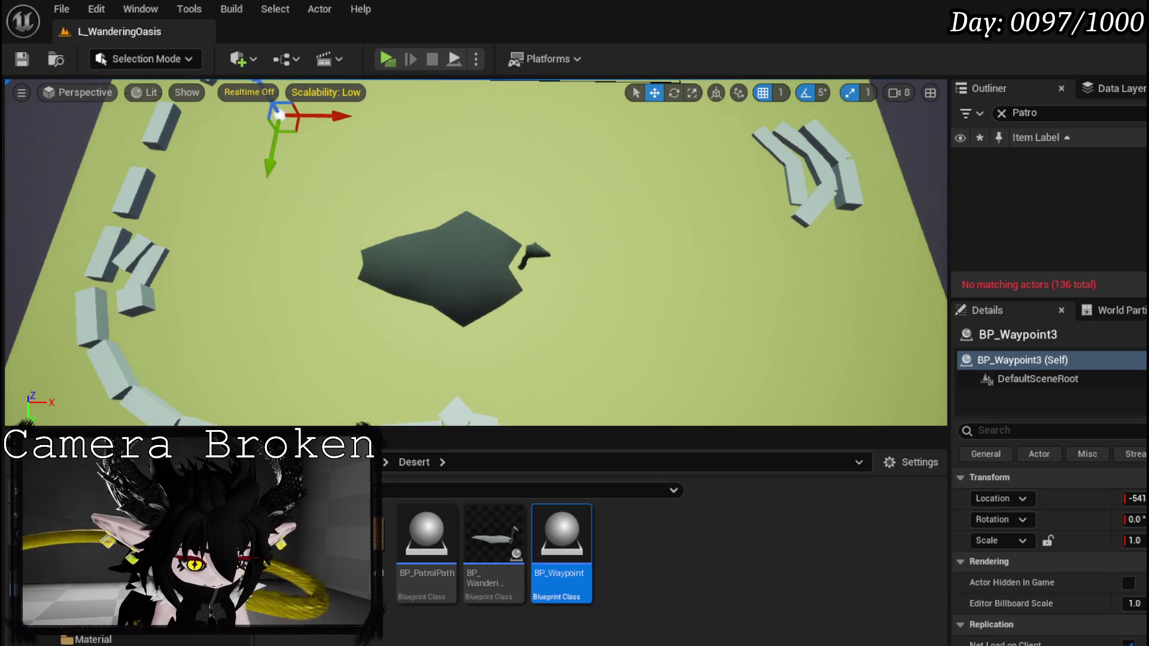
{"action": "left_click_drag", "start_coordinate": [353, 177], "coordinate": [353, 150]}
{"action": "left_click_drag", "start_coordinate": [291, 231], "coordinate": [297, 172]}
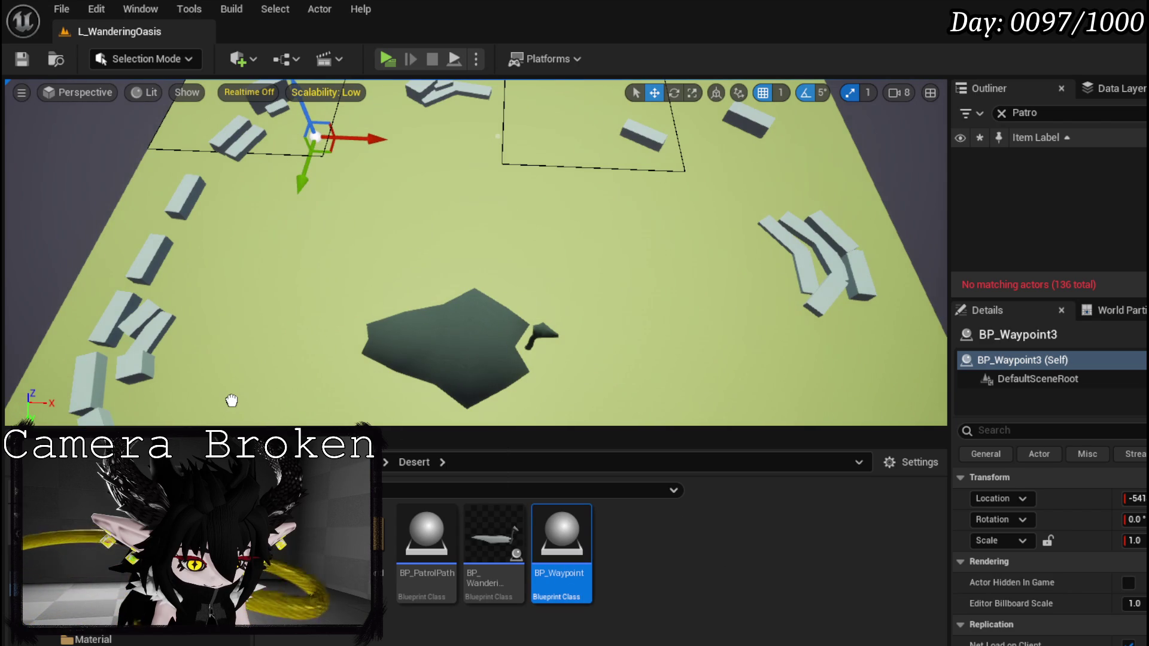
{"action": "left_click_drag", "start_coordinate": [232, 400], "coordinate": [232, 400]}
{"action": "mouse_move", "coordinate": [178, 174]}
{"action": "left_mouse_down"}
{"action": "mouse_move", "coordinate": [179, 150]}
{"action": "mouse_move", "coordinate": [197, 150]}
{"action": "mouse_move", "coordinate": [178, 174]}
{"action": "left_mouse_up"}
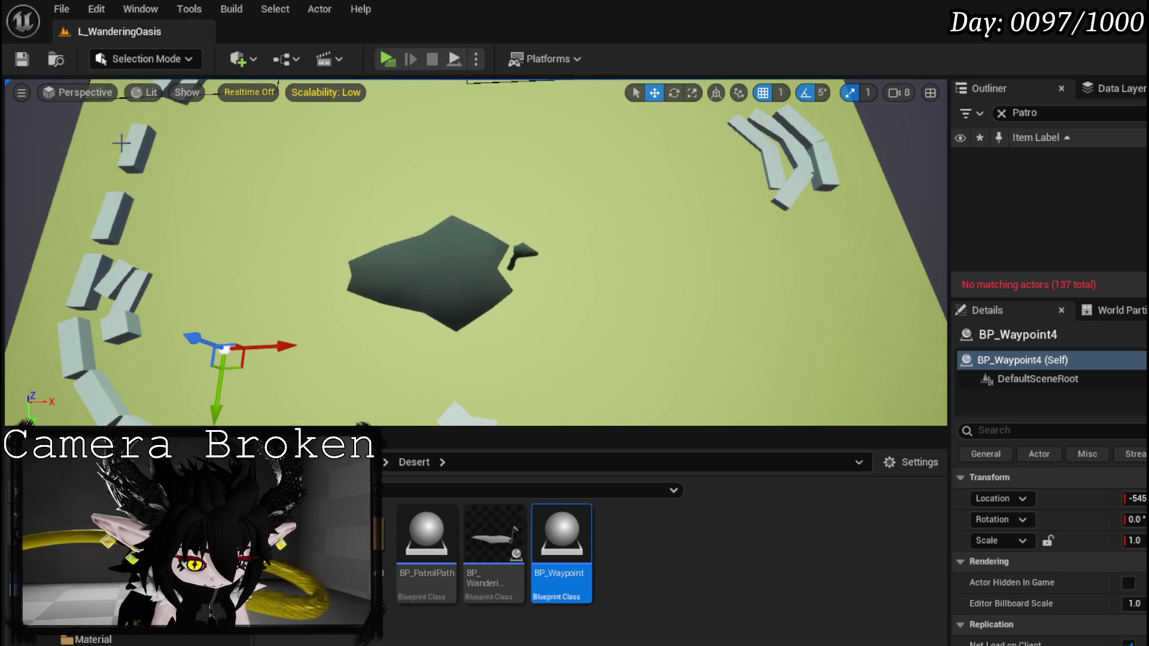
{"action": "left_click", "coordinate": [393, 286]}
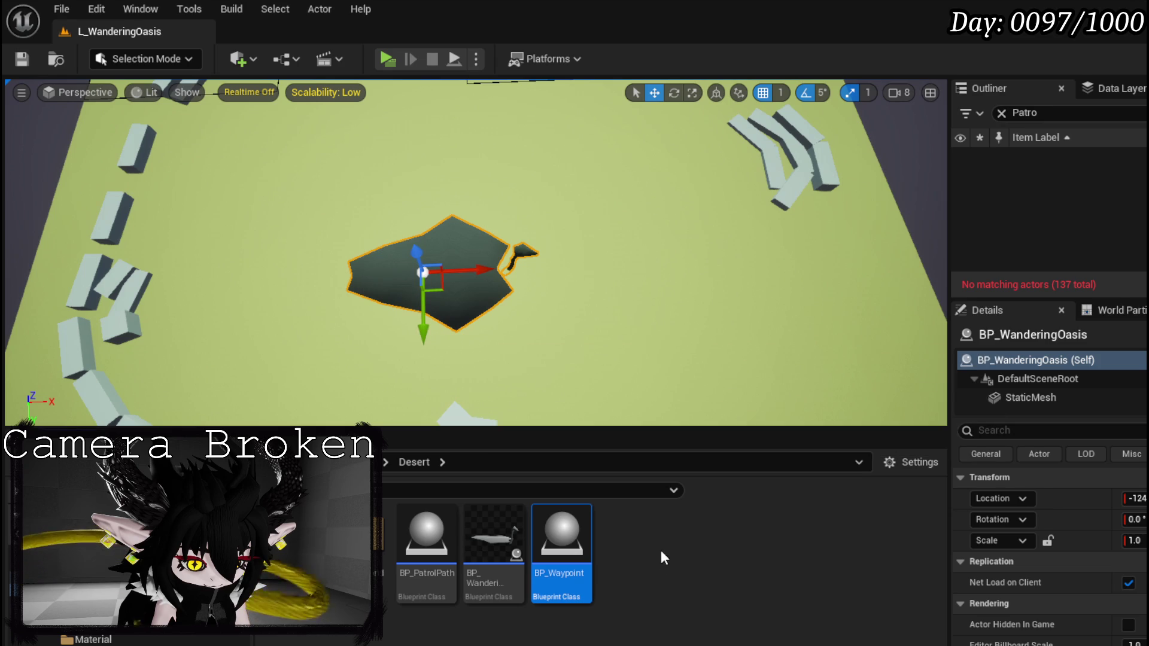
Open BP_WanderingOasis's Event Graph and delete the unused overlap and Tick events.
{"action": "double_click", "coordinate": [491, 533]}
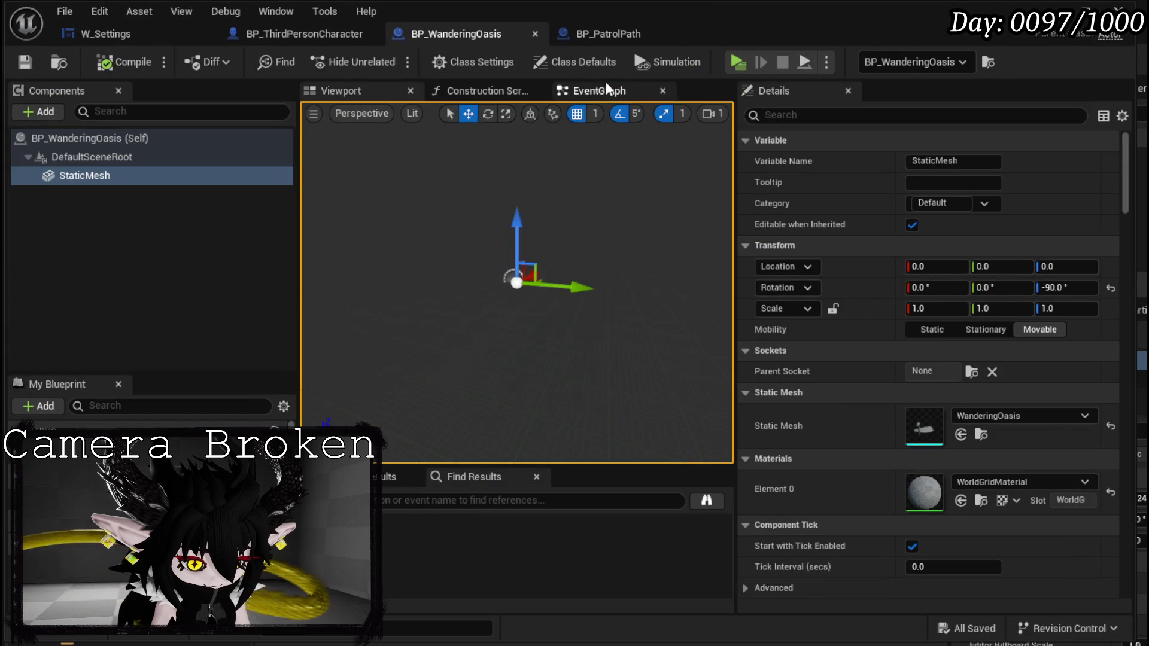
{"action": "left_click", "coordinate": [611, 85]}
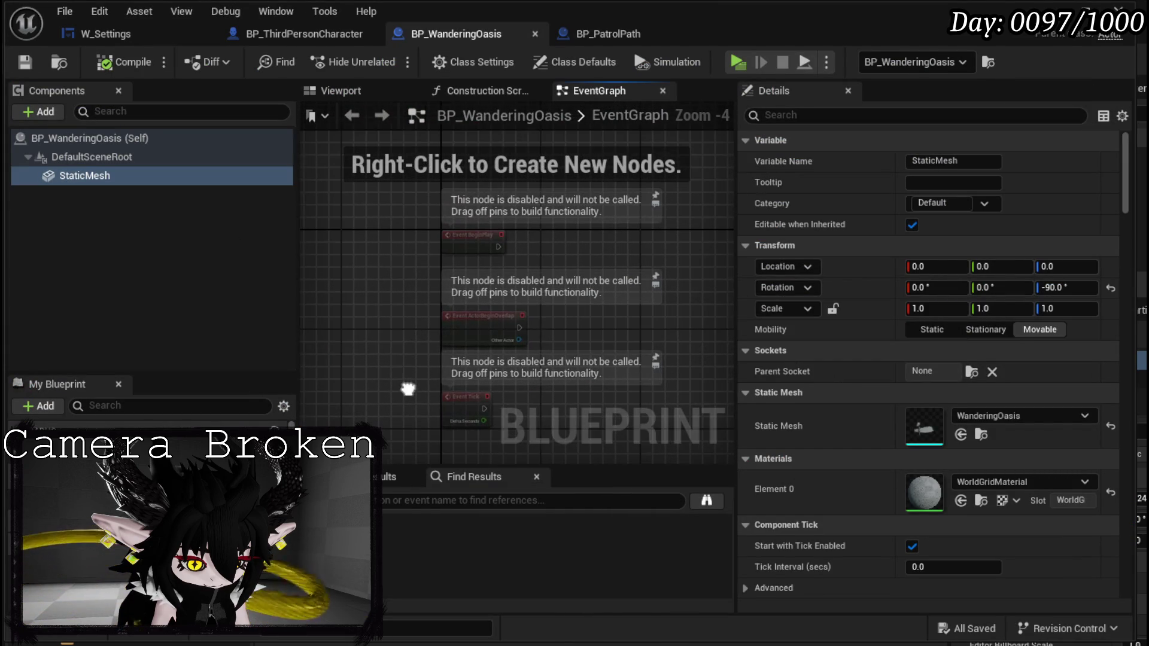
{"action": "left_click_drag", "start_coordinate": [383, 440], "coordinate": [503, 296]}
{"action": "key", "text": "Delete"}
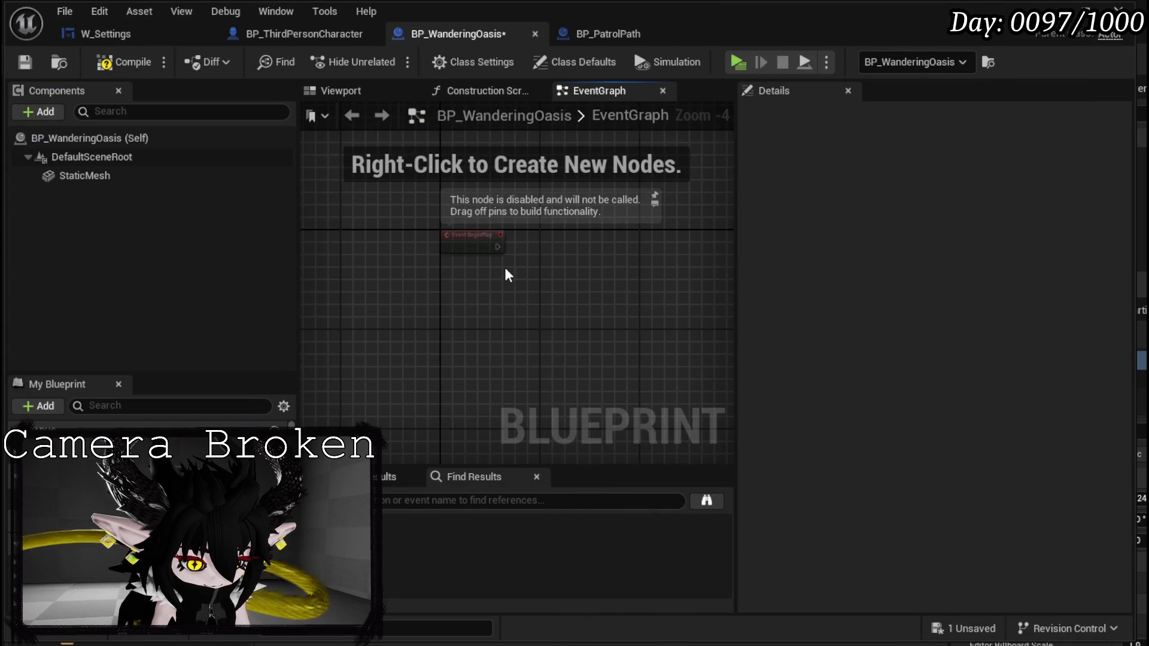
Add a Get All Actors Of Class node driven by BeginPlay.
{"action": "right_click", "coordinate": [417, 280]}
{"action": "type", "text": "get actor"}
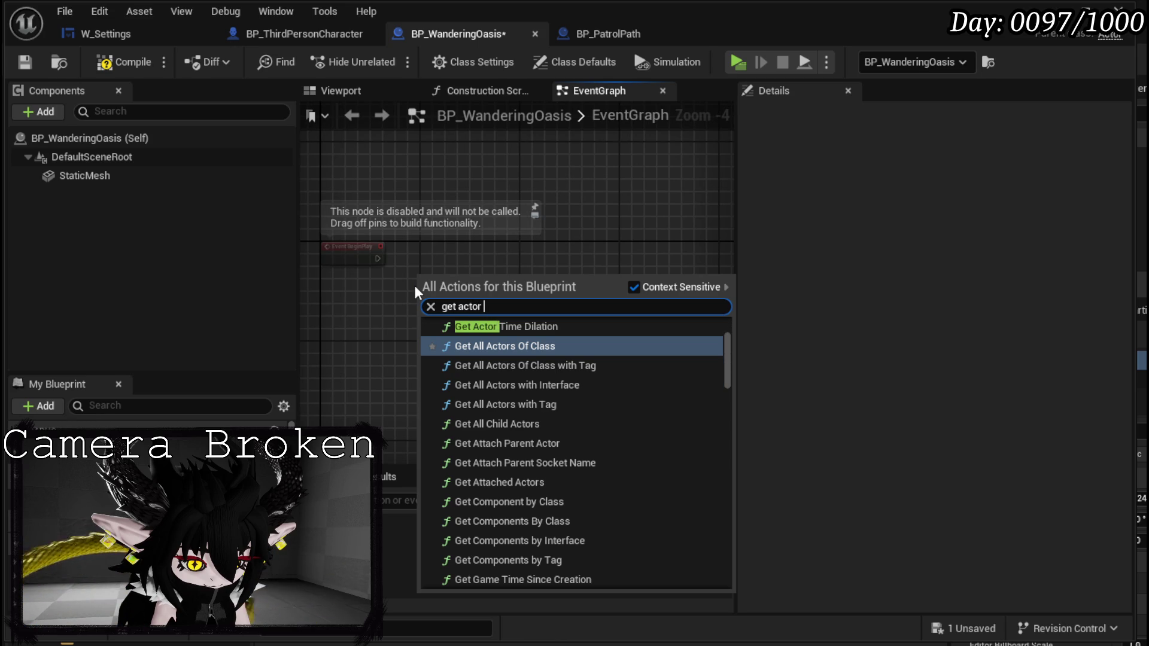
{"action": "key", "text": "Return"}
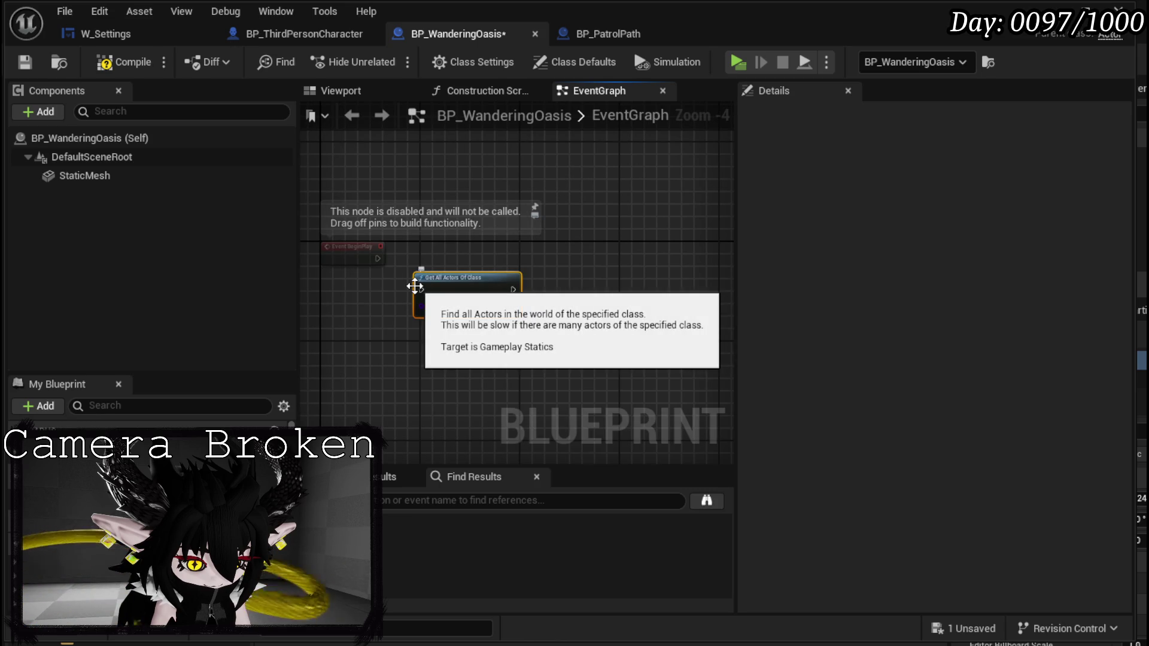
{"action": "scroll", "coordinate": [441, 243], "scroll_direction": "up", "scroll_amount": 3}
{"action": "left_click_drag", "start_coordinate": [353, 270], "coordinate": [433, 323]}
{"action": "left_click_drag", "start_coordinate": [487, 303], "coordinate": [497, 226]}
Set the node's actor class to BP_Waypoint, then compile and save the Blueprint.
{"action": "left_click", "coordinate": [481, 281]}
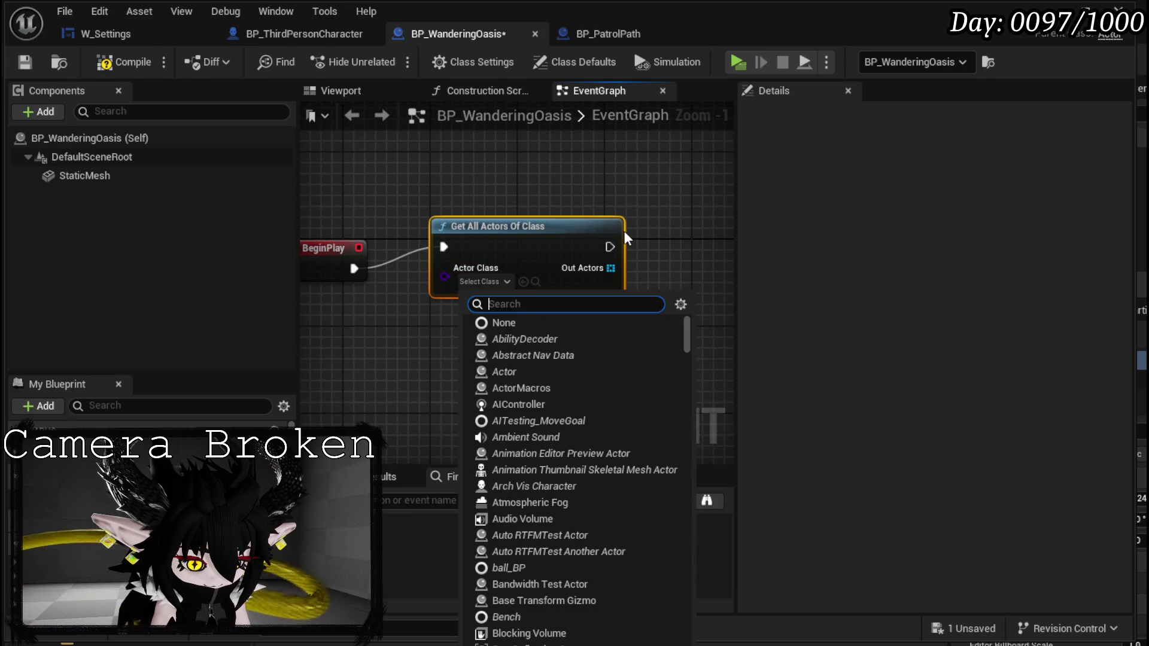
{"action": "type", "text": "Waypoin"}
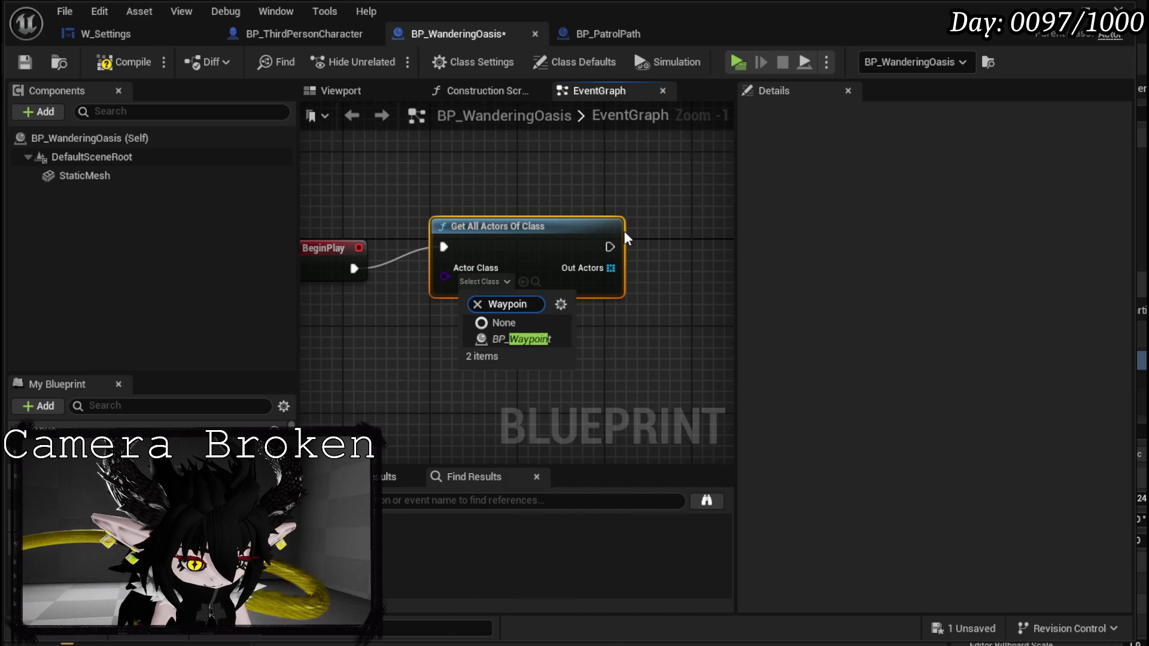
{"action": "left_click", "coordinate": [529, 340]}
{"action": "left_click_drag", "start_coordinate": [469, 249], "coordinate": [426, 270]}
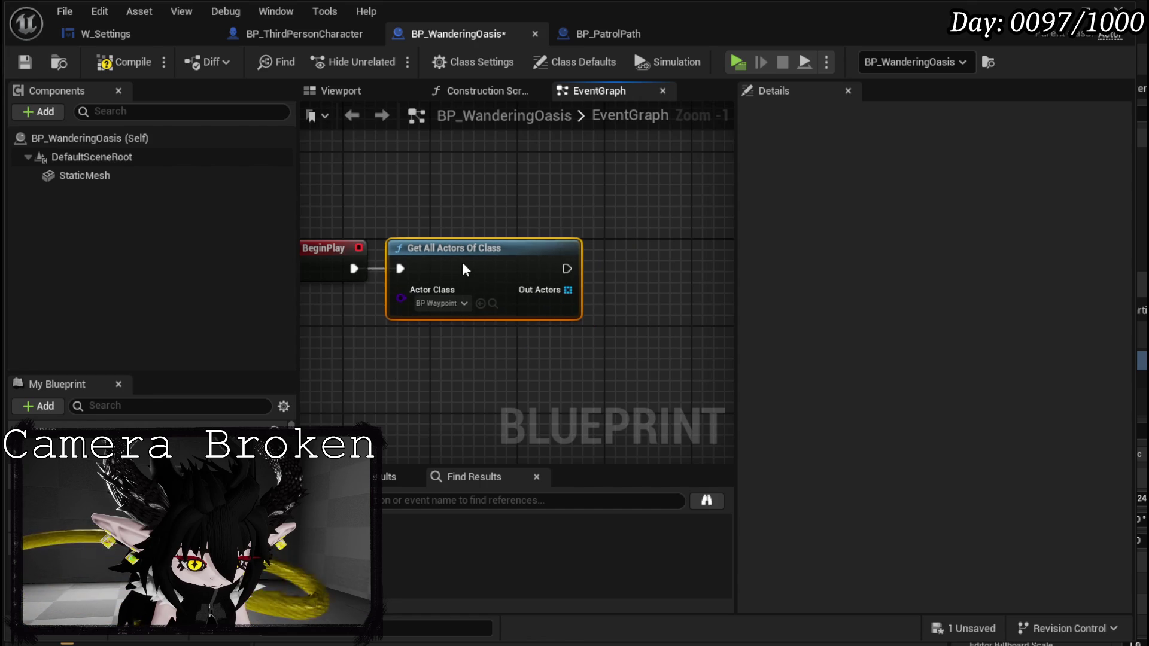
{"action": "left_click", "coordinate": [124, 62]}
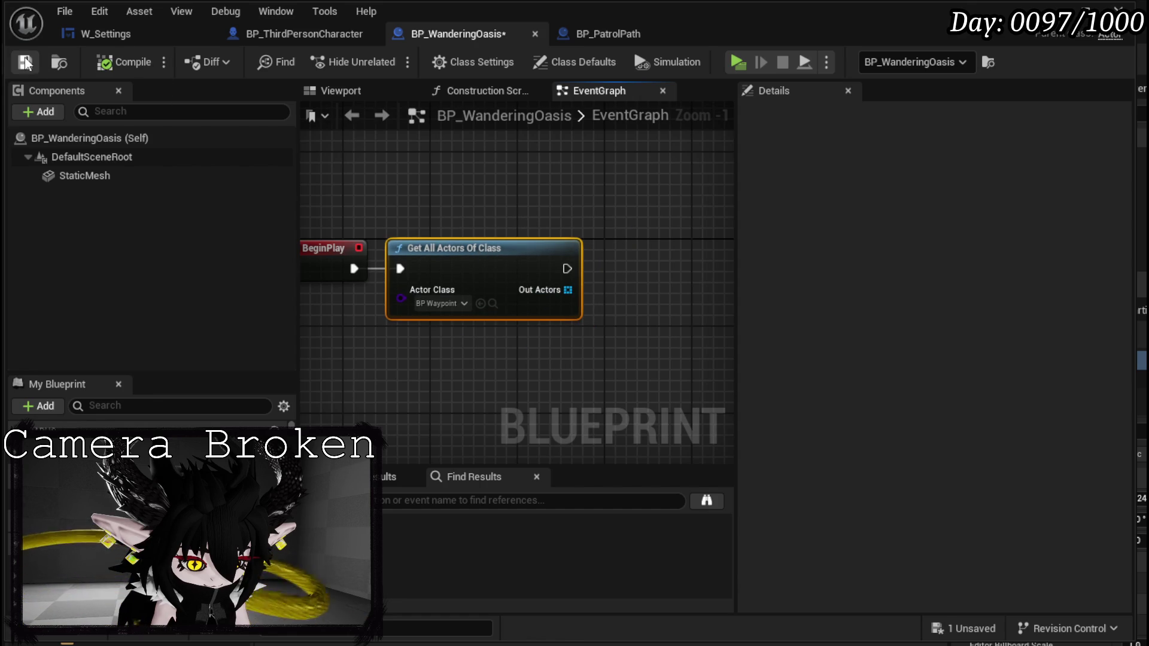
{"action": "left_click", "coordinate": [25, 61]}
{"action": "left_click_drag", "start_coordinate": [599, 307], "coordinate": [475, 285]}
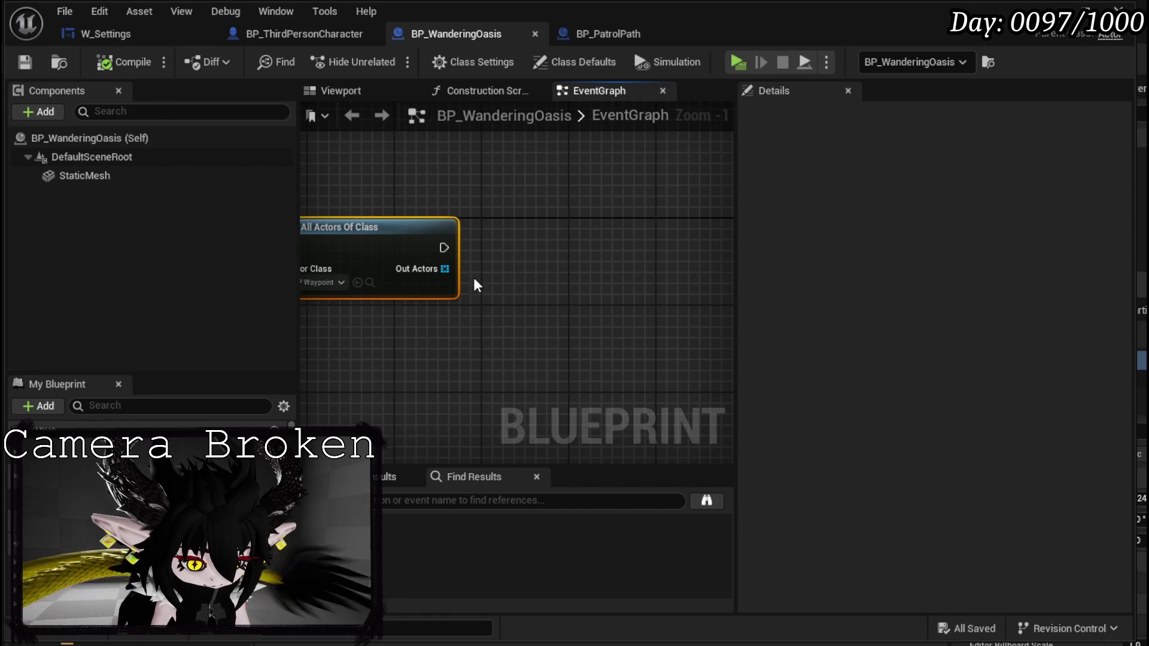
{"action": "right_click", "coordinate": [441, 270]}
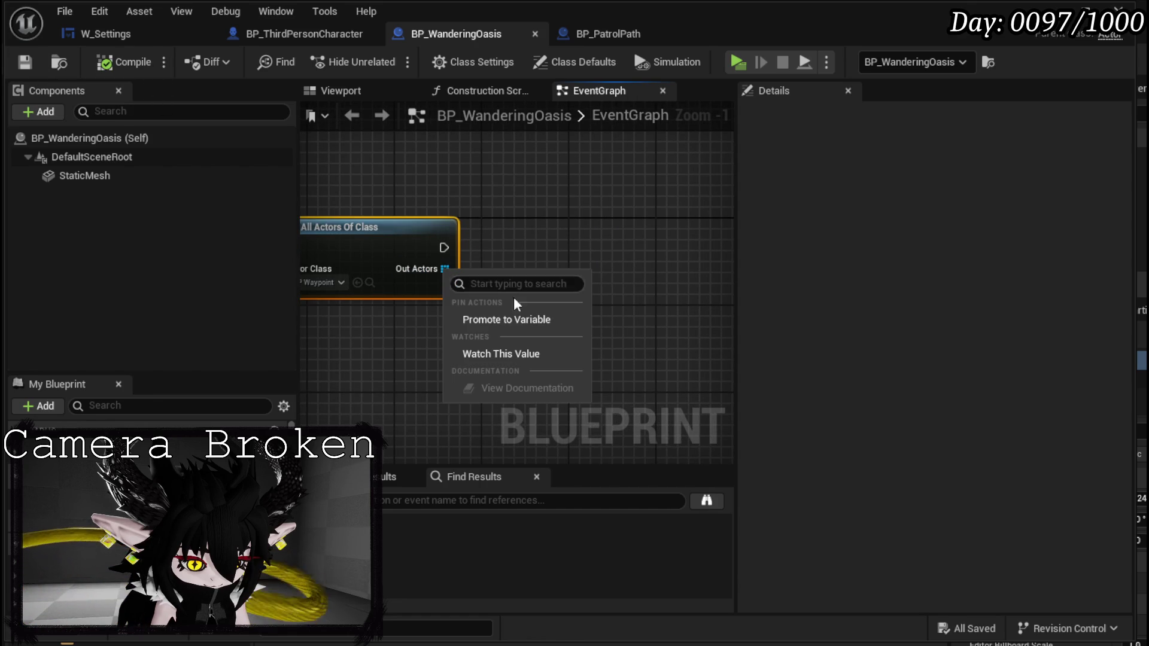
Store Out Actors in a new WaypointArray variable, then compile and save.
{"action": "left_click", "coordinate": [517, 322]}
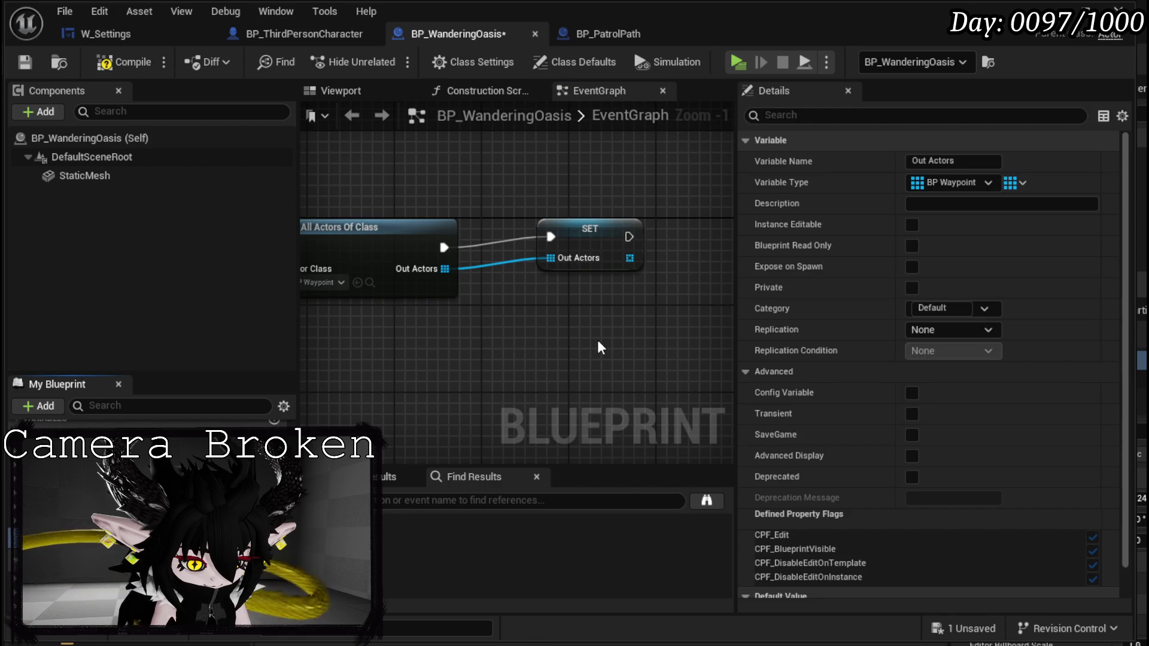
{"action": "key", "text": "Return"}
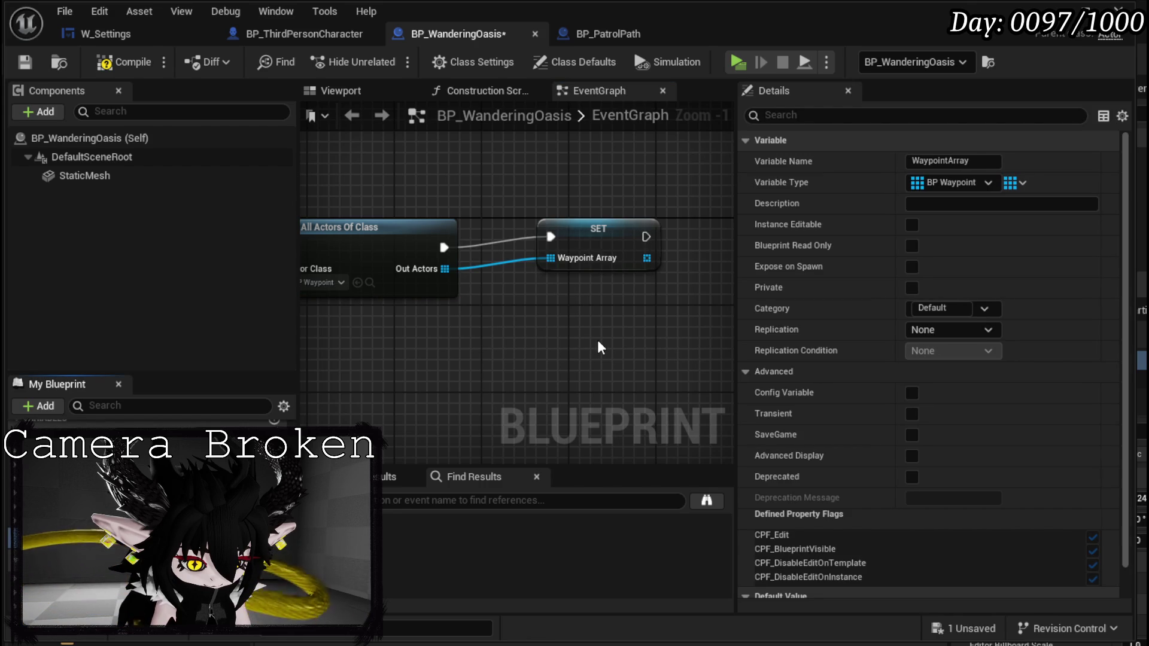
{"action": "left_click_drag", "start_coordinate": [609, 239], "coordinate": [576, 250]}
{"action": "left_click", "coordinate": [117, 62]}
{"action": "left_click", "coordinate": [23, 63]}
{"action": "scroll", "coordinate": [515, 357], "scroll_direction": "down", "scroll_amount": 3}
Add a Get Actor Location node plus a WaypointArray getter with a Get (a copy) node.
{"action": "right_click", "coordinate": [382, 278]}
{"action": "type", "text": "get"}
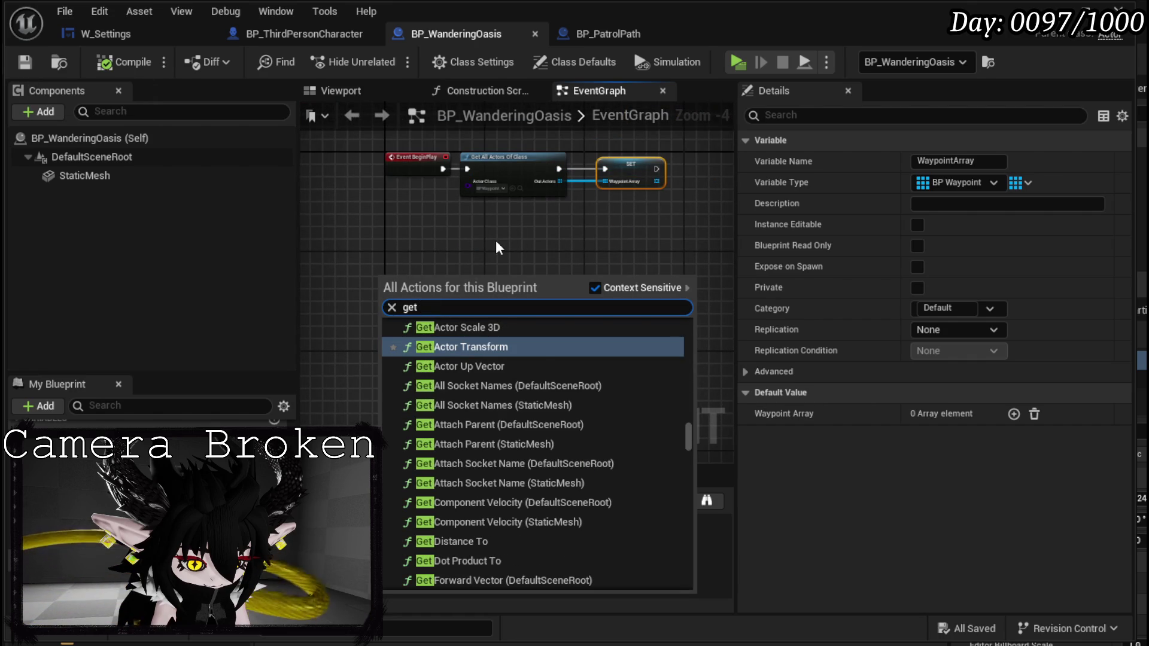
{"action": "type", "text": " ac"}
{"action": "type", "text": "location"}
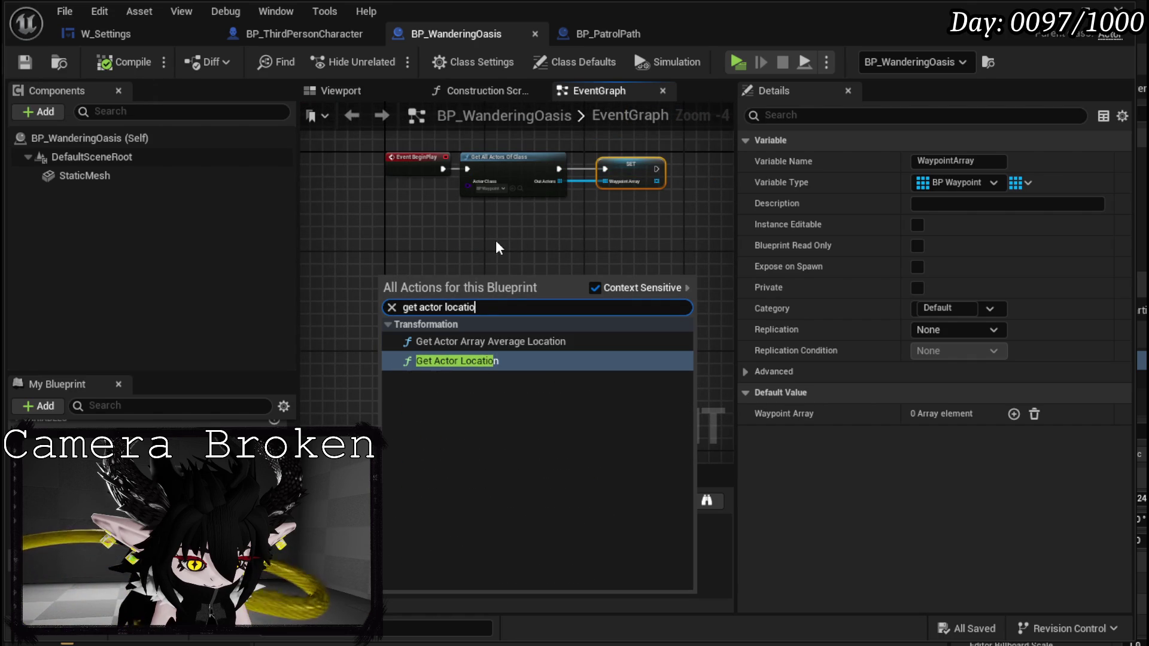
{"action": "key", "text": "Return"}
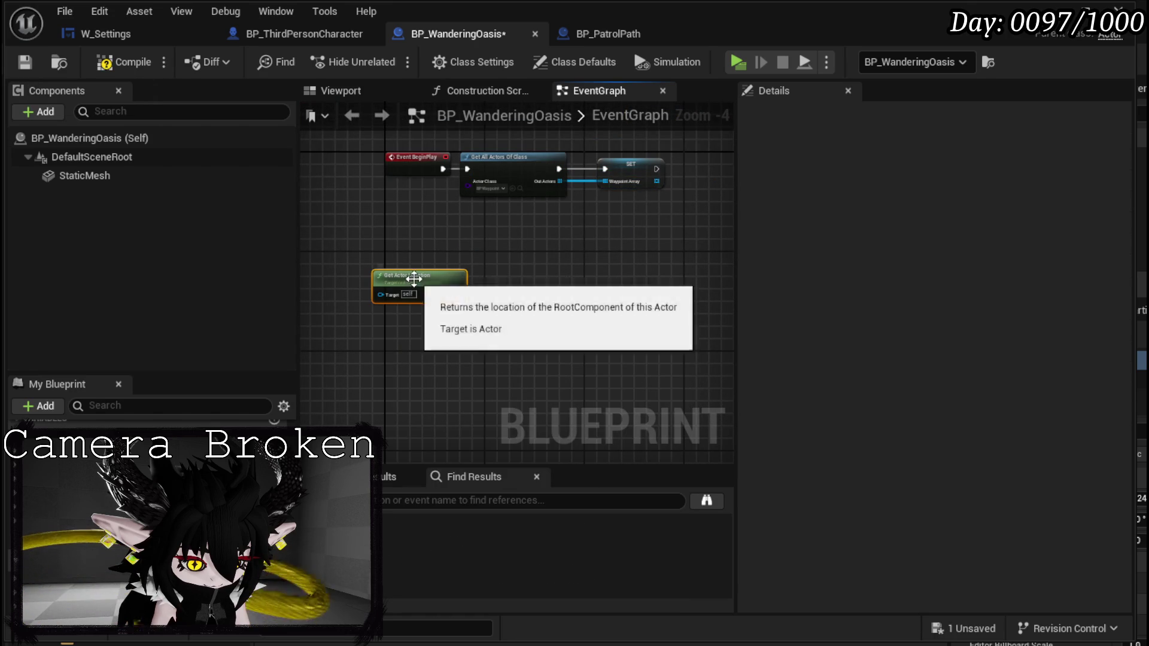
{"action": "mouse_move", "coordinate": [65, 473]}
{"action": "left_mouse_down"}
{"action": "mouse_move", "coordinate": [386, 257]}
{"action": "mouse_move", "coordinate": [470, 254]}
{"action": "left_mouse_up"}
{"action": "left_click", "coordinate": [419, 267]}
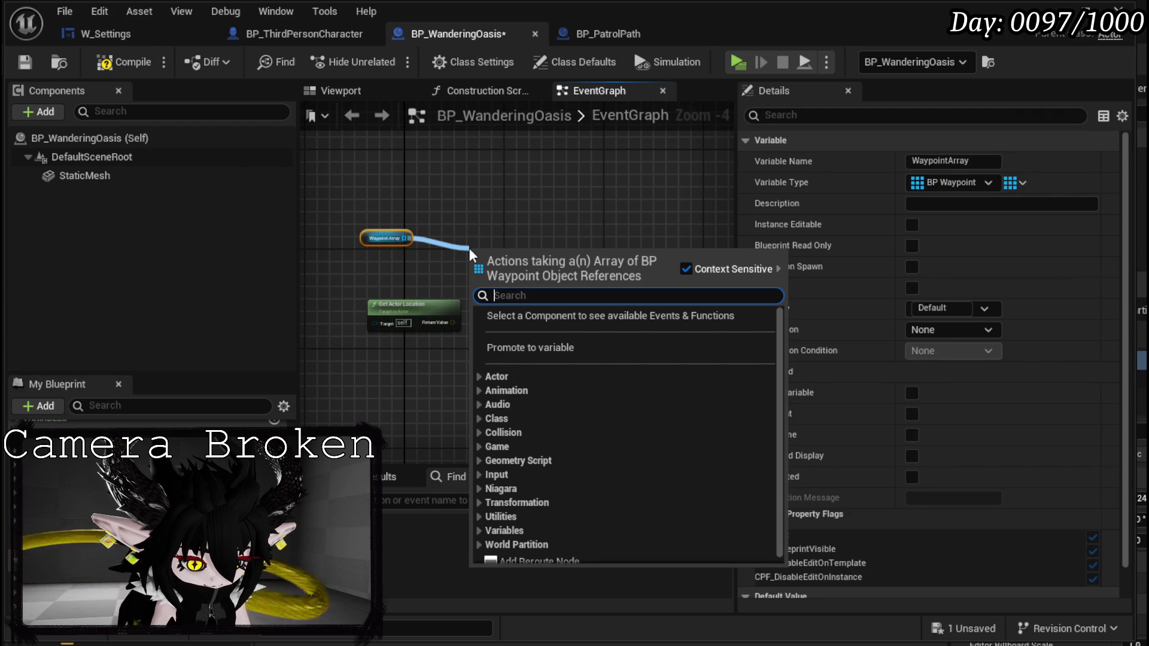
{"action": "type", "text": "get"}
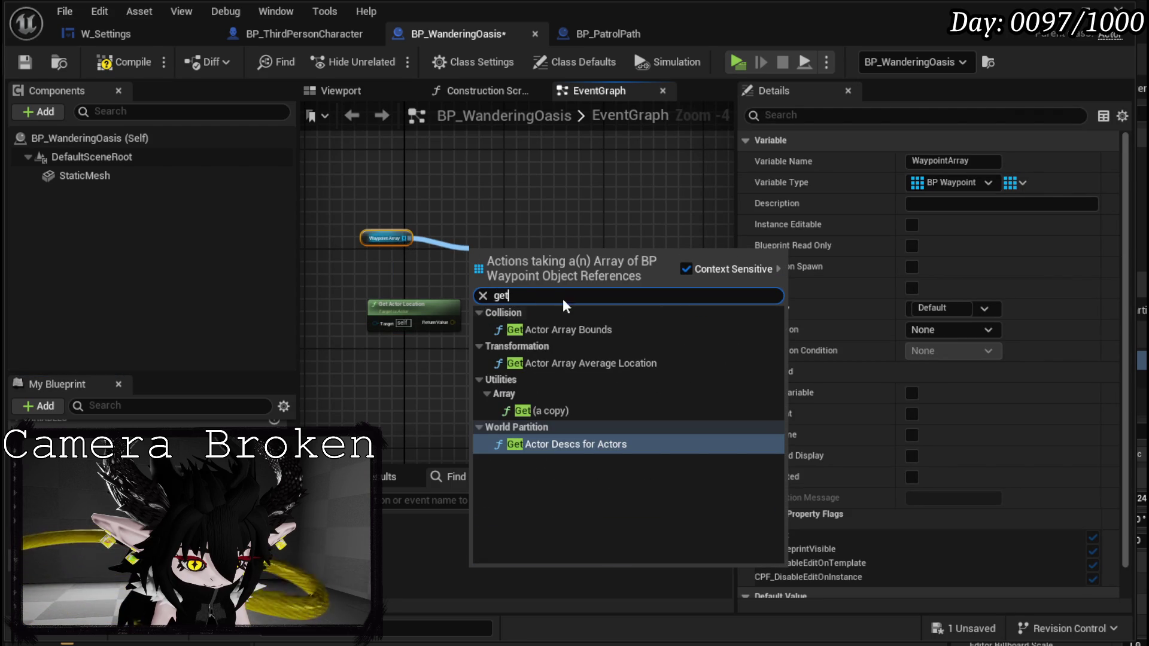
{"action": "left_click", "coordinate": [541, 411]}
{"action": "scroll", "coordinate": [508, 256], "scroll_direction": "up", "scroll_amount": 1}
{"action": "mouse_move", "coordinate": [509, 255]}
{"action": "left_mouse_down"}
{"action": "mouse_move", "coordinate": [458, 265]}
{"action": "mouse_move", "coordinate": [509, 282]}
{"action": "mouse_move", "coordinate": [571, 325]}
{"action": "left_mouse_up"}
Duplicate Get Actor Location and wire the array's GET output into its Target pin.
{"action": "left_click", "coordinate": [409, 356]}
{"action": "key", "text": "ctrl+c"}
{"action": "key", "text": "ctrl+v"}
{"action": "left_click", "coordinate": [491, 267]}
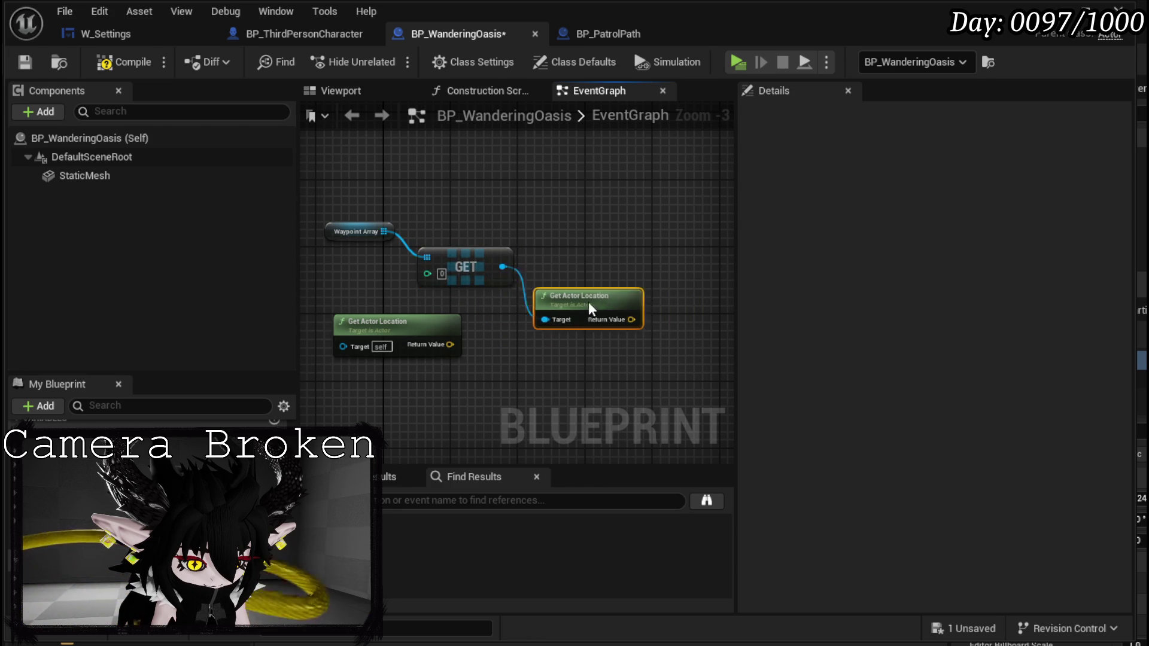
{"action": "left_click_drag", "start_coordinate": [661, 300], "coordinate": [403, 277]}
{"action": "scroll", "coordinate": [462, 282], "scroll_direction": "down", "scroll_amount": 2}
Add a Timeline node and move the self-targeted location node below the other.
{"action": "right_click", "coordinate": [451, 286]}
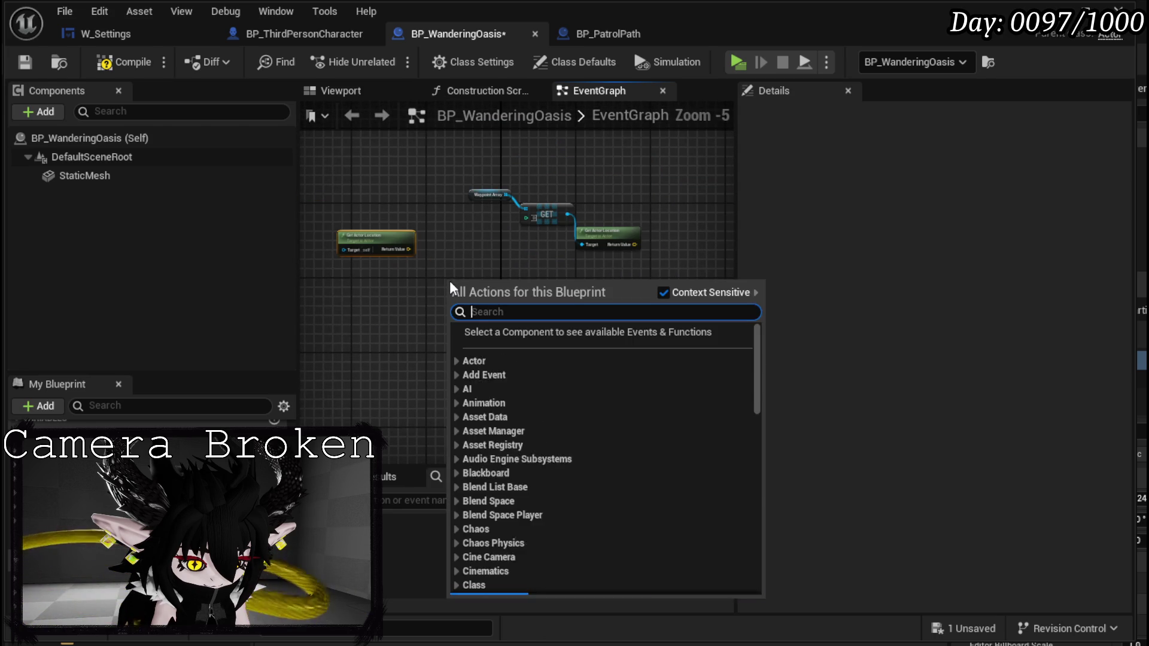
{"action": "type", "text": "Timeline"}
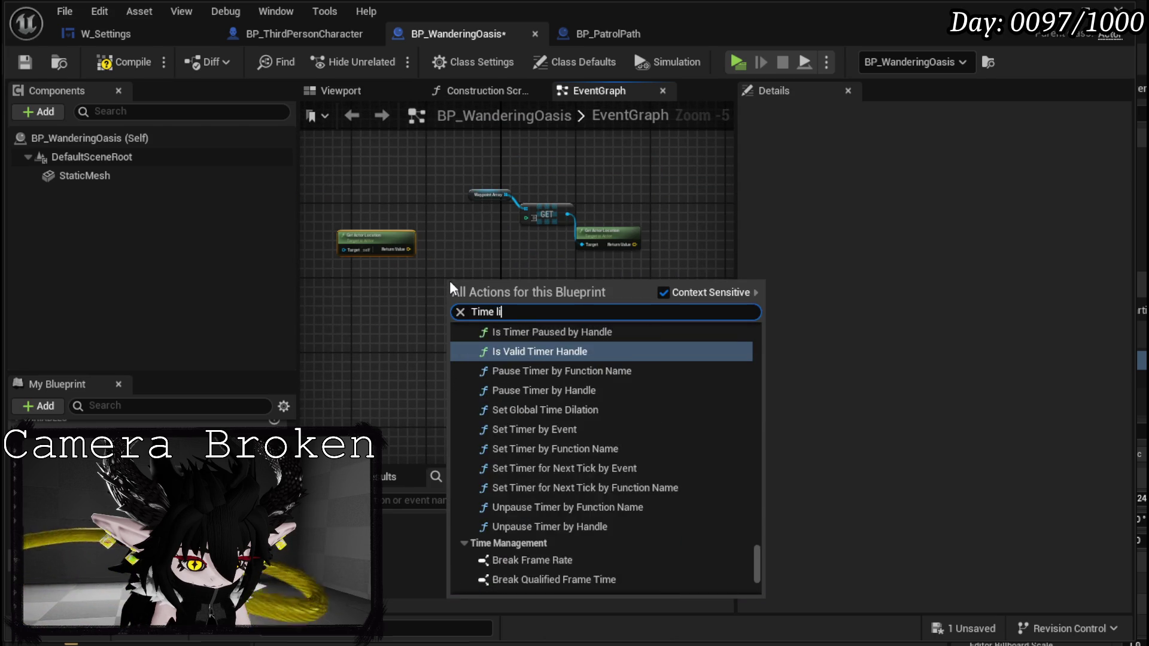
{"action": "key", "text": "Return"}
{"action": "scroll", "coordinate": [455, 281], "scroll_direction": "up", "scroll_amount": 1}
{"action": "mouse_move", "coordinate": [356, 221]}
{"action": "left_mouse_down"}
{"action": "mouse_move", "coordinate": [673, 268]}
{"action": "mouse_move", "coordinate": [659, 301]}
{"action": "left_mouse_up"}
{"action": "scroll", "coordinate": [557, 280], "scroll_direction": "up", "scroll_amount": 2}
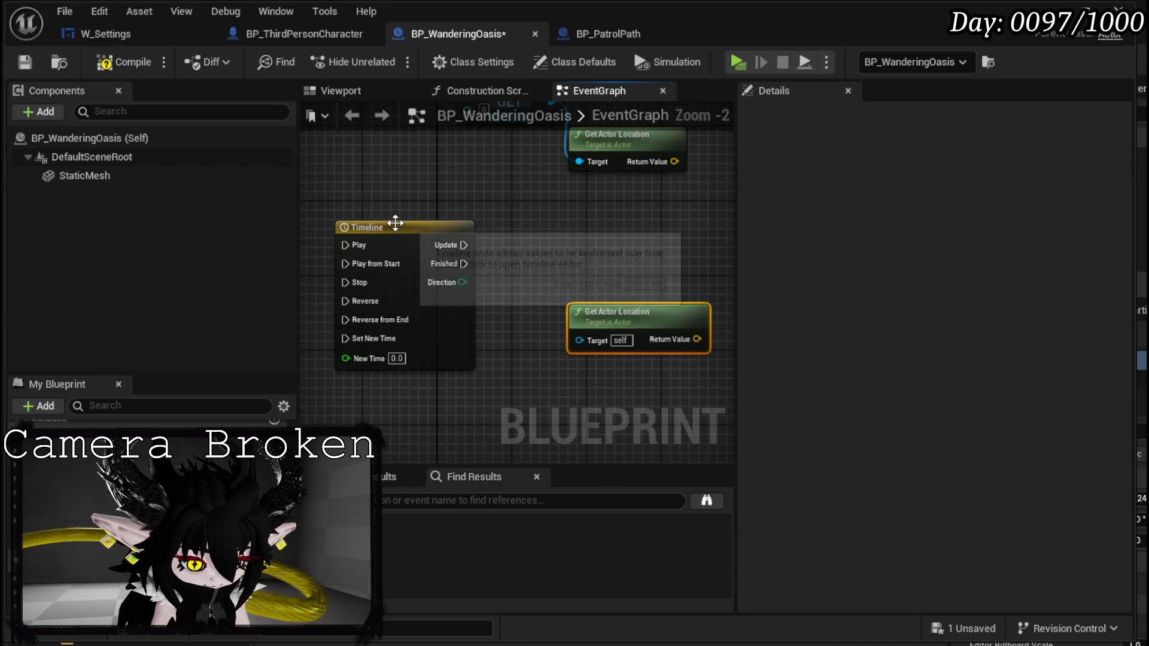
{"action": "double_click", "coordinate": [396, 224]}
{"action": "type", "text": "30"}
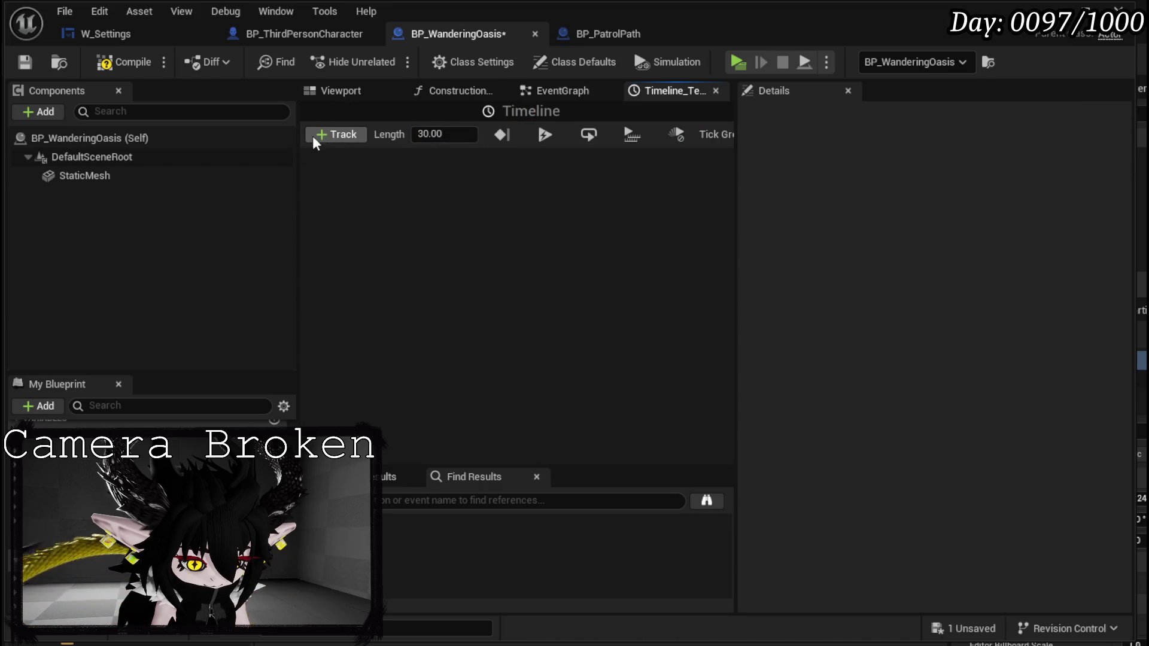
Add float track NewTrack_0 keyed from (0, 0) to (30, 1.0), then compile and save.
{"action": "left_click", "coordinate": [335, 134]}
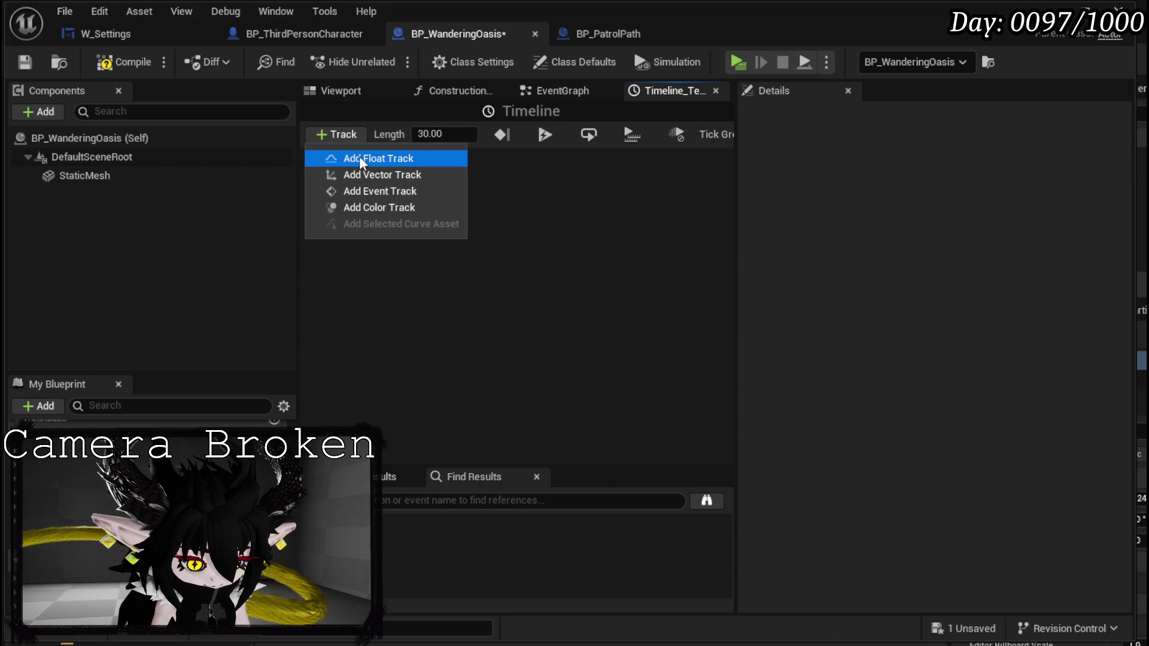
{"action": "left_click", "coordinate": [359, 157]}
{"action": "right_click", "coordinate": [426, 285]}
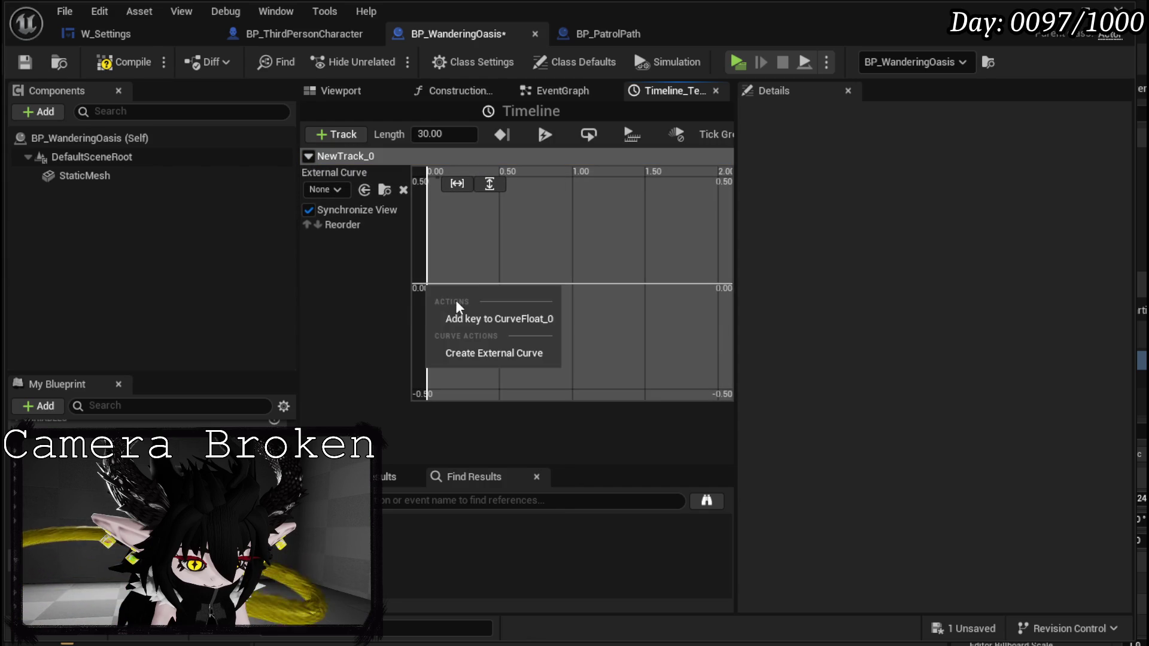
{"action": "left_click", "coordinate": [470, 318]}
{"action": "left_click", "coordinate": [552, 284], "text": "shift"}
{"action": "type", "text": "30"}
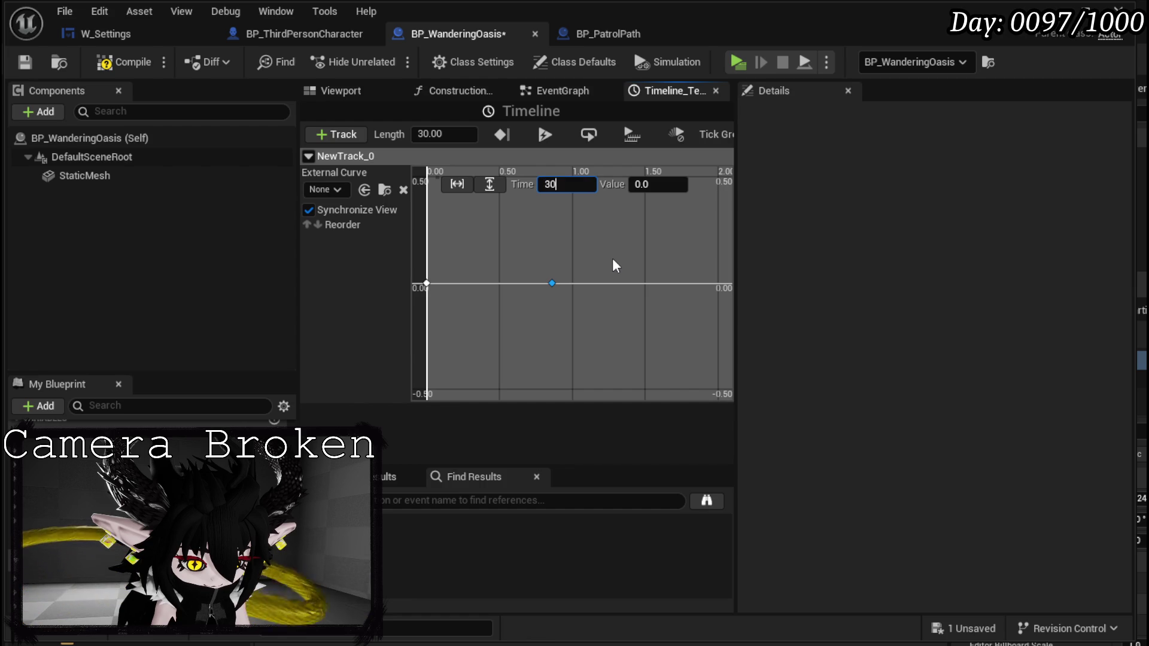
{"action": "left_click", "coordinate": [124, 61]}
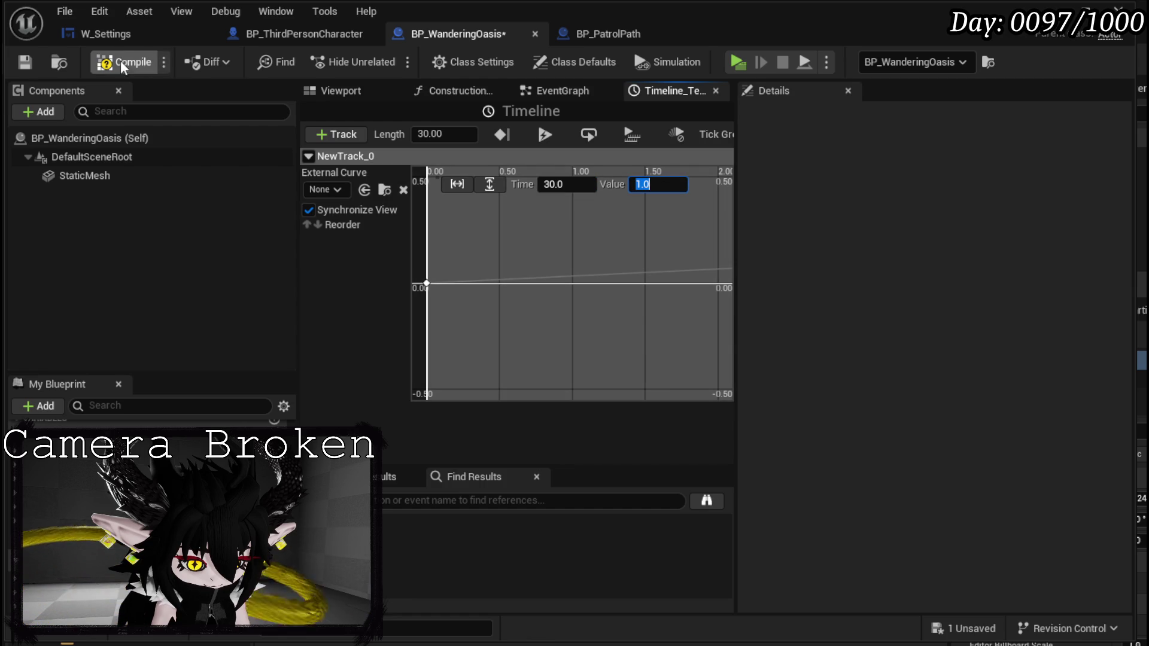
{"action": "left_click", "coordinate": [24, 62]}
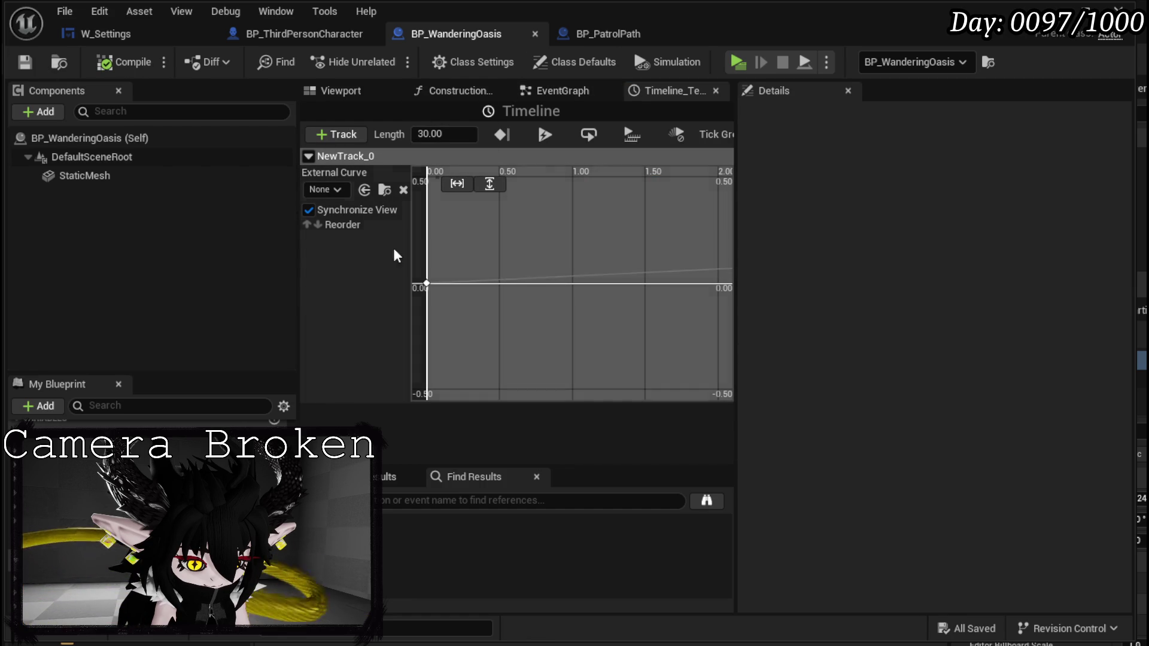
Promote waypoint 0's Get Actor Location return value to a TargetLocation vector variable.
{"action": "left_click", "coordinate": [546, 90]}
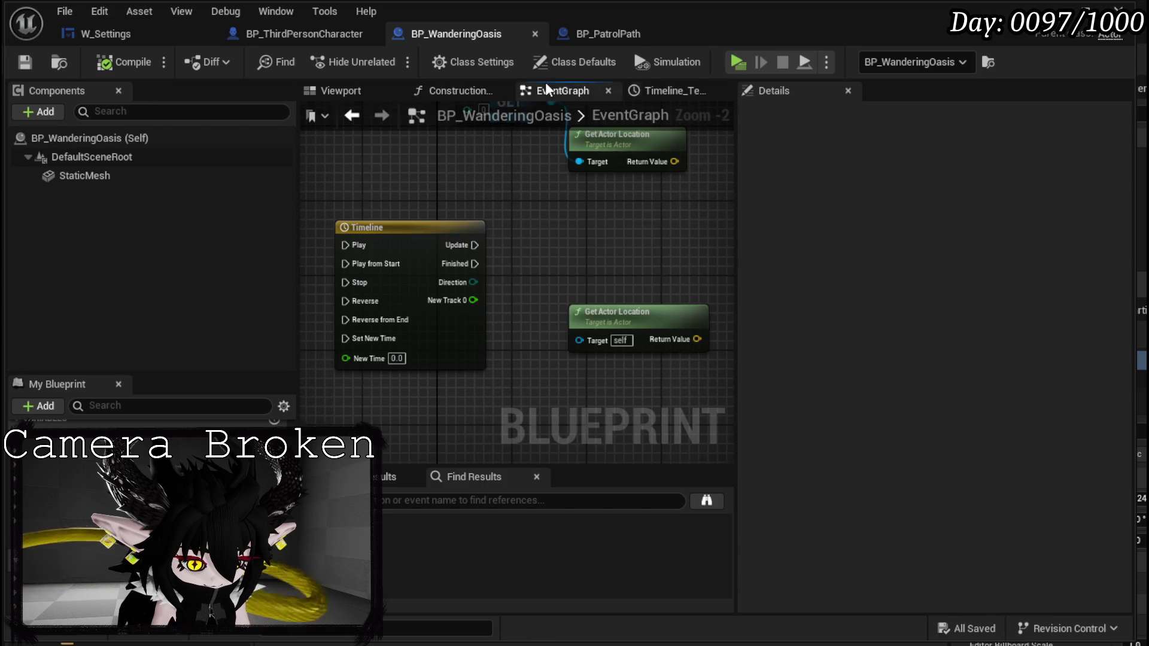
{"action": "scroll", "coordinate": [602, 249], "scroll_direction": "down", "scroll_amount": 1}
{"action": "left_click_drag", "start_coordinate": [534, 259], "coordinate": [524, 291]}
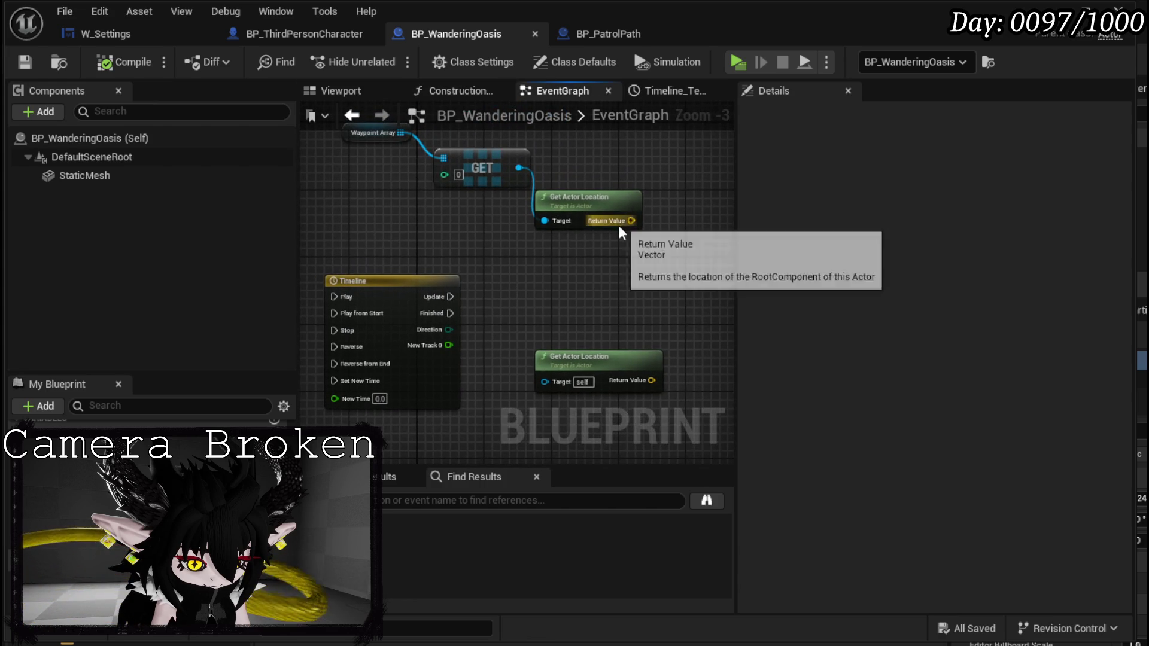
{"action": "left_click_drag", "start_coordinate": [600, 241], "coordinate": [512, 259]}
{"action": "right_click", "coordinate": [544, 239]}
{"action": "left_click", "coordinate": [608, 287]}
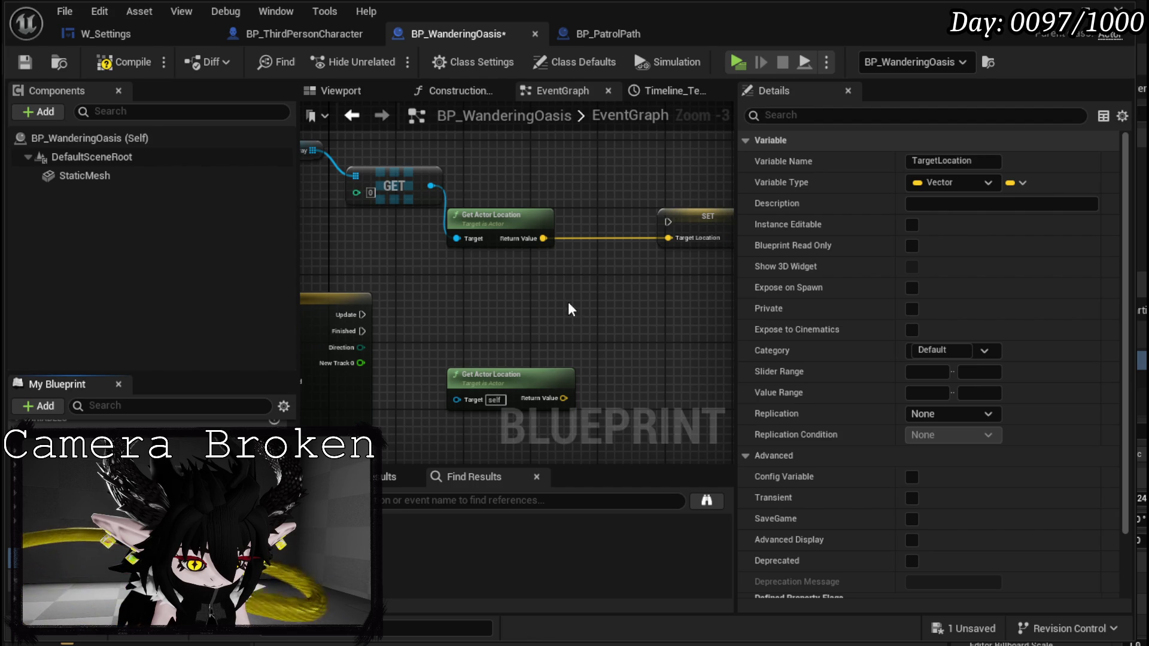
Tidy the graph, shifting the self-targeted location node right beside the Timeline.
{"action": "scroll", "coordinate": [511, 276], "scroll_direction": "down", "scroll_amount": 1}
{"action": "mouse_move", "coordinate": [492, 350]}
{"action": "left_mouse_down"}
{"action": "mouse_move", "coordinate": [506, 299]}
{"action": "mouse_move", "coordinate": [600, 269]}
{"action": "mouse_move", "coordinate": [436, 187]}
{"action": "left_mouse_up"}
{"action": "left_click", "coordinate": [461, 246]}
{"action": "scroll", "coordinate": [610, 303], "scroll_direction": "up", "scroll_amount": 2}
{"action": "left_click_drag", "start_coordinate": [368, 192], "coordinate": [405, 192]}
{"action": "mouse_move", "coordinate": [557, 278]}
{"action": "left_mouse_down"}
{"action": "mouse_move", "coordinate": [588, 213]}
{"action": "mouse_move", "coordinate": [693, 212]}
{"action": "left_mouse_up"}
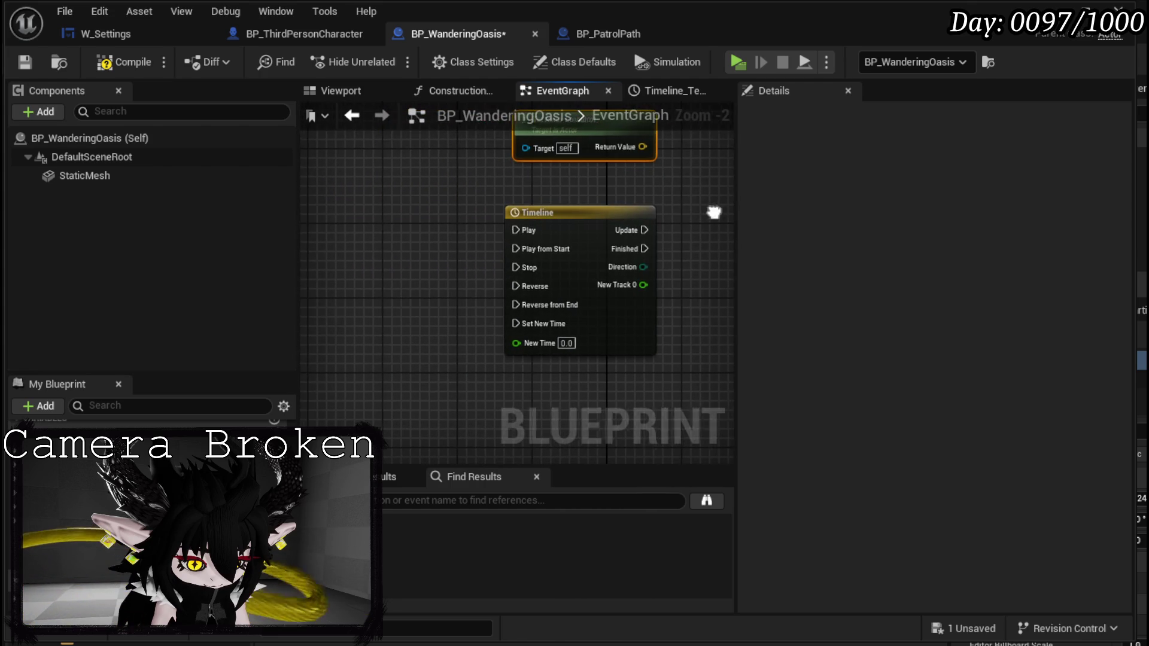
Add a StartMoving custom event wired to the Timeline's Play from Start.
{"action": "right_click", "coordinate": [400, 243]}
{"action": "type", "text": "Cus"}
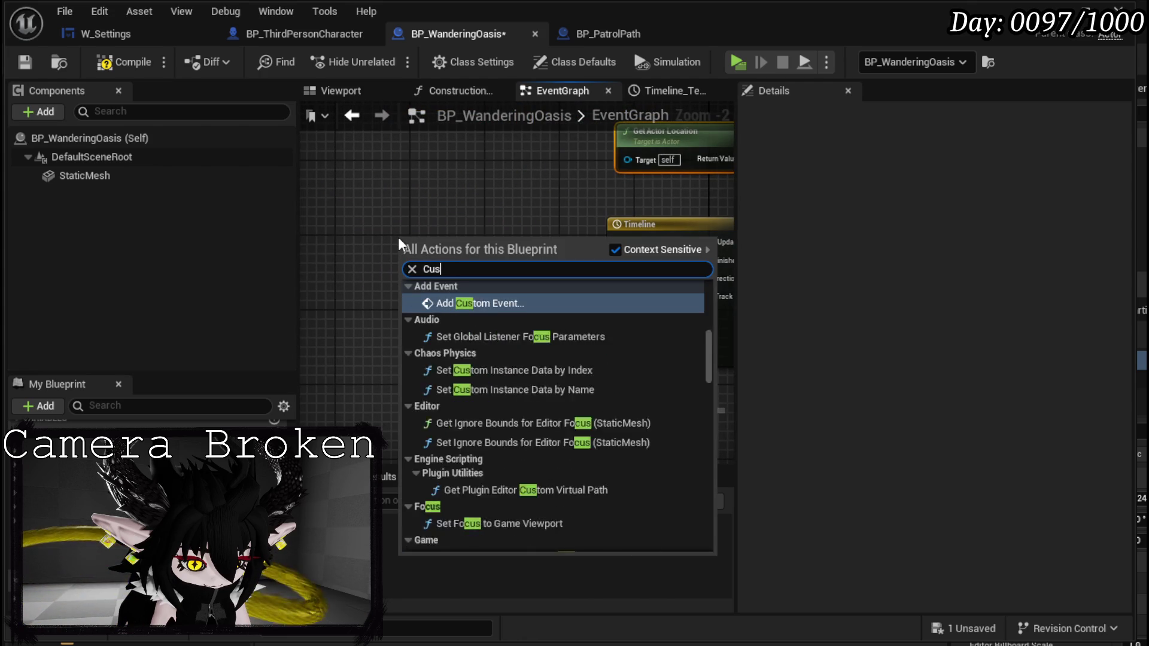
{"action": "type", "text": "tom event"}
{"action": "key", "text": "Return"}
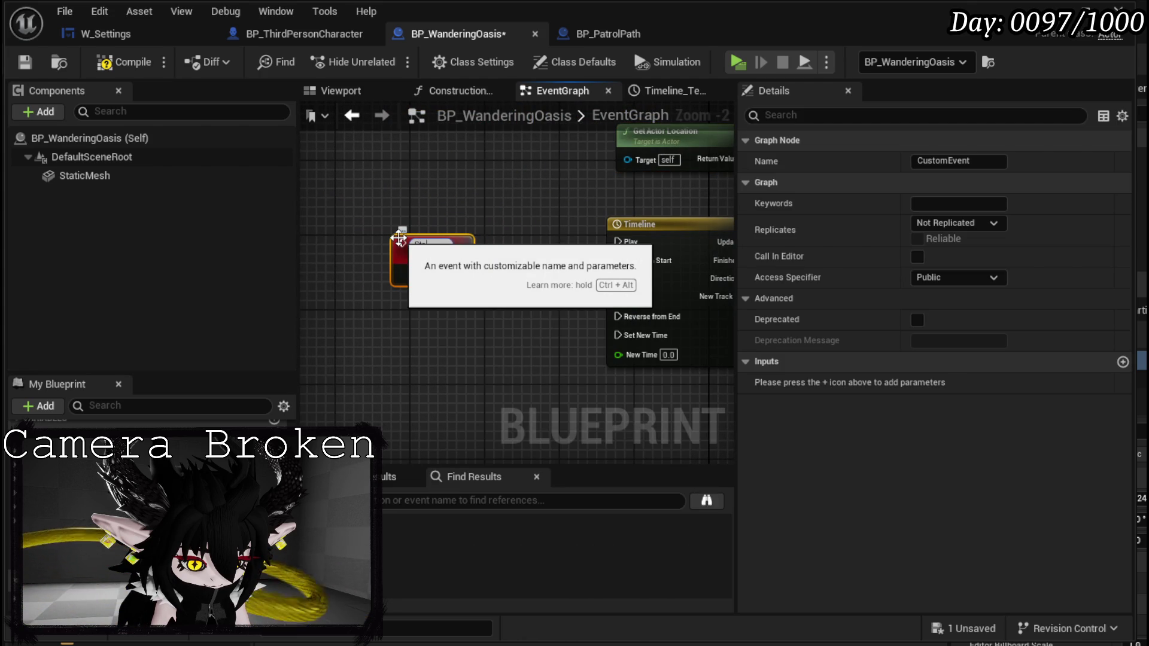
{"action": "type", "text": "StartMoving"}
{"action": "key", "text": "Return"}
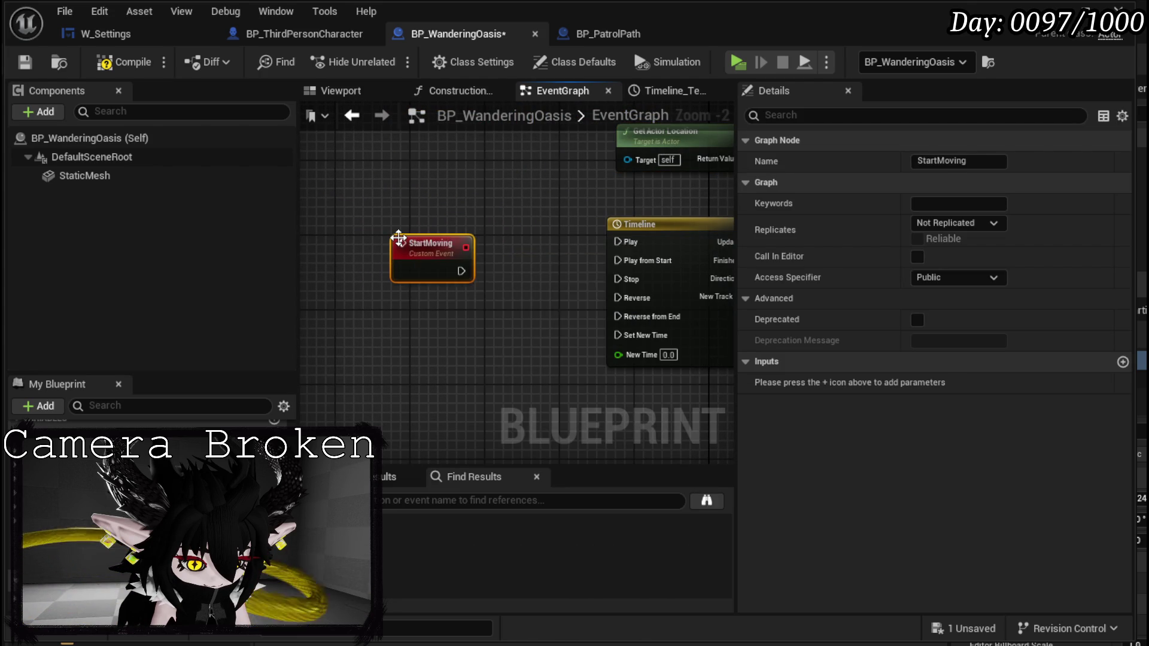
{"action": "mouse_move", "coordinate": [439, 239]}
{"action": "left_mouse_down"}
{"action": "mouse_move", "coordinate": [354, 202]}
{"action": "mouse_move", "coordinate": [618, 261]}
{"action": "left_mouse_up"}
{"action": "left_click_drag", "start_coordinate": [349, 223], "coordinate": [350, 243]}
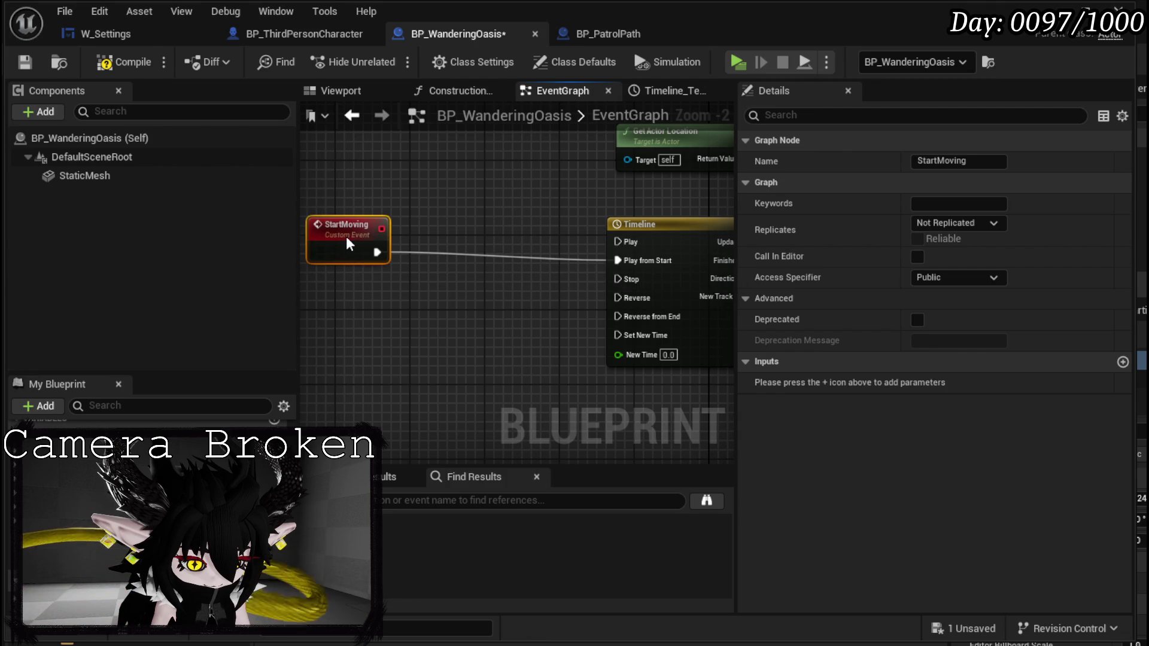
Compile the Blueprint and frame the Timeline, GET and SET nodes.
{"action": "scroll", "coordinate": [440, 198], "scroll_direction": "down", "scroll_amount": 1}
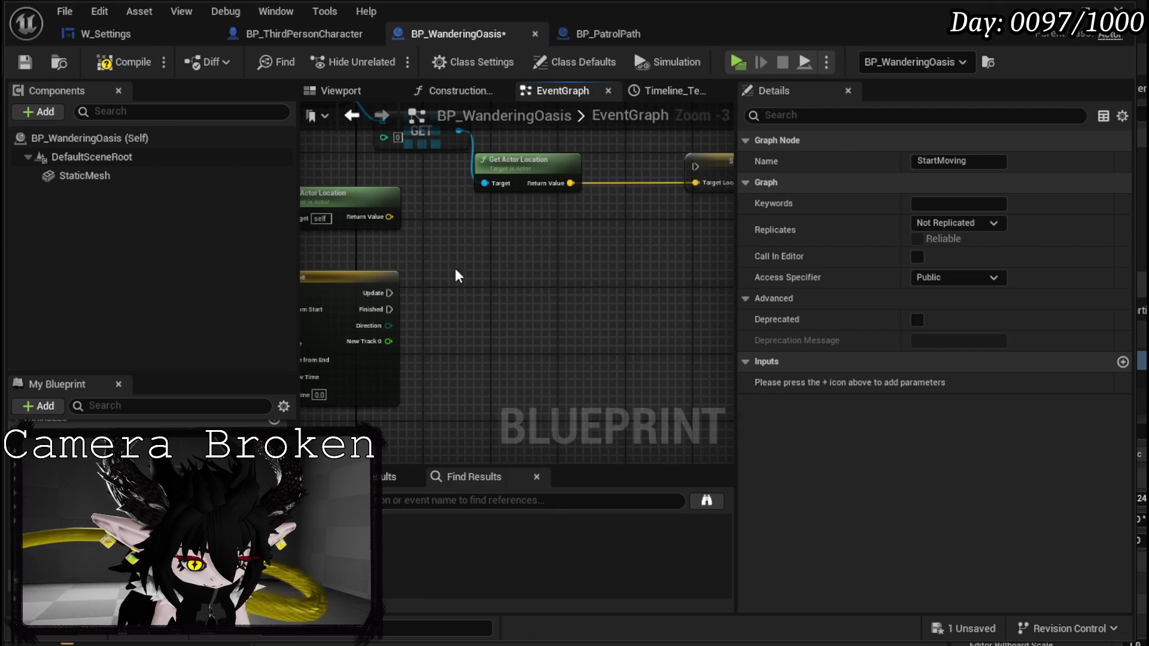
{"action": "left_click", "coordinate": [350, 261]}
{"action": "left_click_drag", "start_coordinate": [513, 236], "coordinate": [537, 234]}
{"action": "left_click", "coordinate": [537, 233]}
{"action": "left_click", "coordinate": [120, 58]}
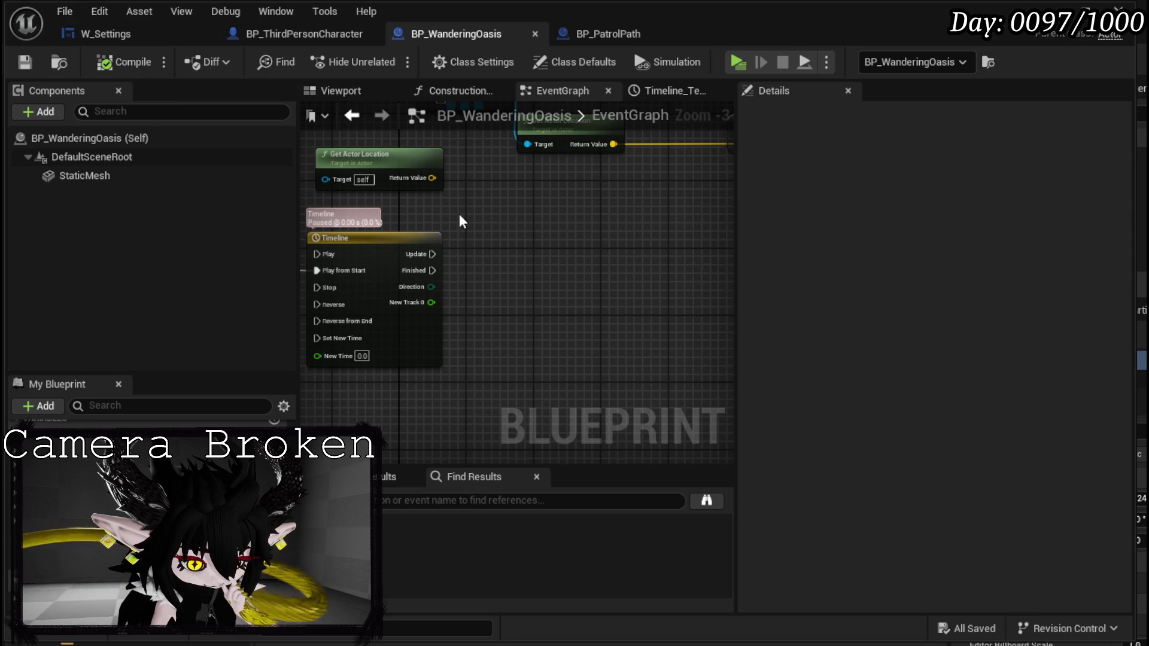
{"action": "left_click_drag", "start_coordinate": [569, 234], "coordinate": [472, 285]}
{"action": "scroll", "coordinate": [472, 285], "scroll_direction": "down", "scroll_amount": 1}
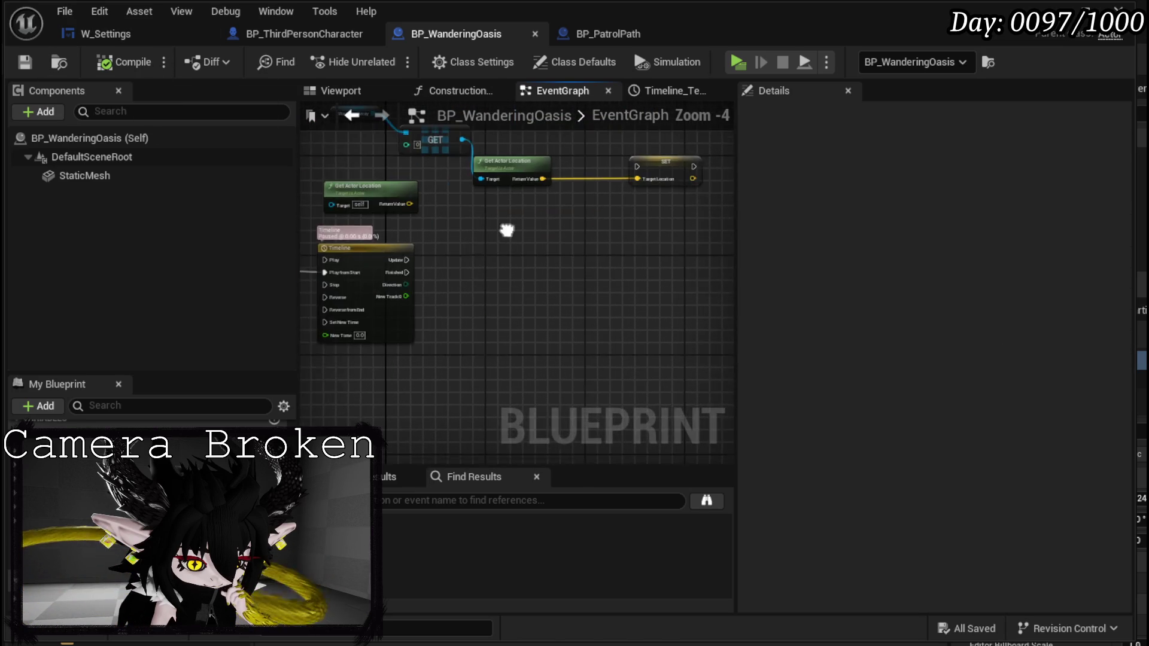
{"action": "scroll", "coordinate": [465, 239], "scroll_direction": "up", "scroll_amount": 1}
{"action": "mouse_move", "coordinate": [463, 239]}
{"action": "left_mouse_down"}
{"action": "mouse_move", "coordinate": [452, 251]}
{"action": "mouse_move", "coordinate": [495, 259]}
{"action": "left_mouse_up"}
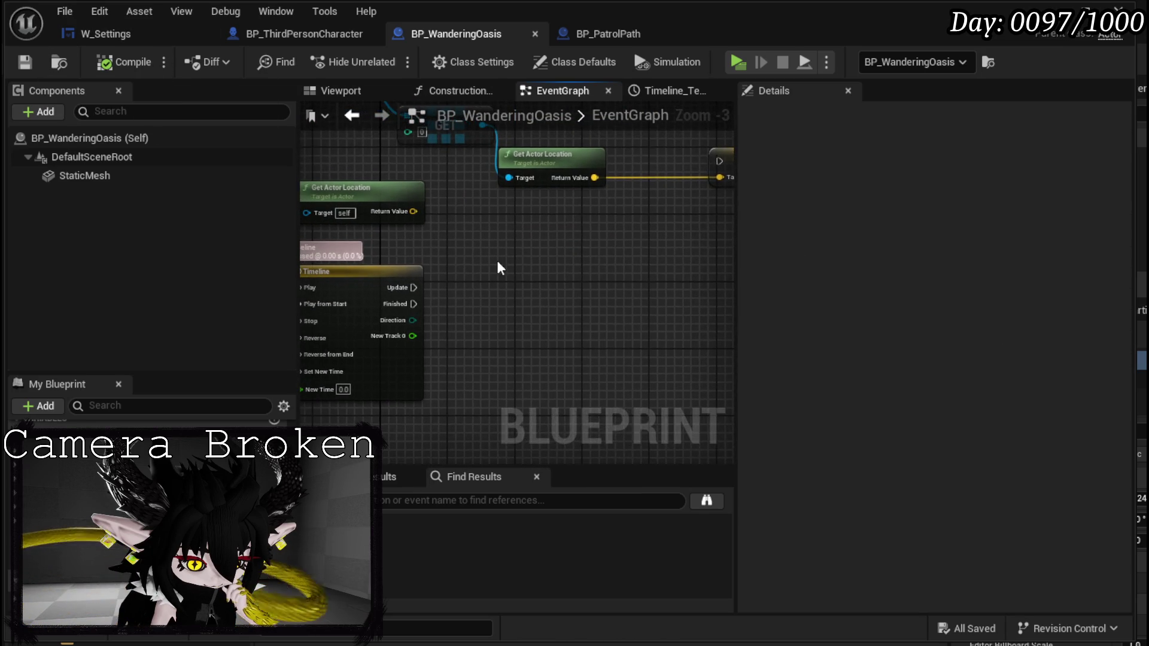
Replace a mistaken Set Actor Location node with Set Actor Location And Rotation beside the SET node.
{"action": "right_click", "coordinate": [497, 258]}
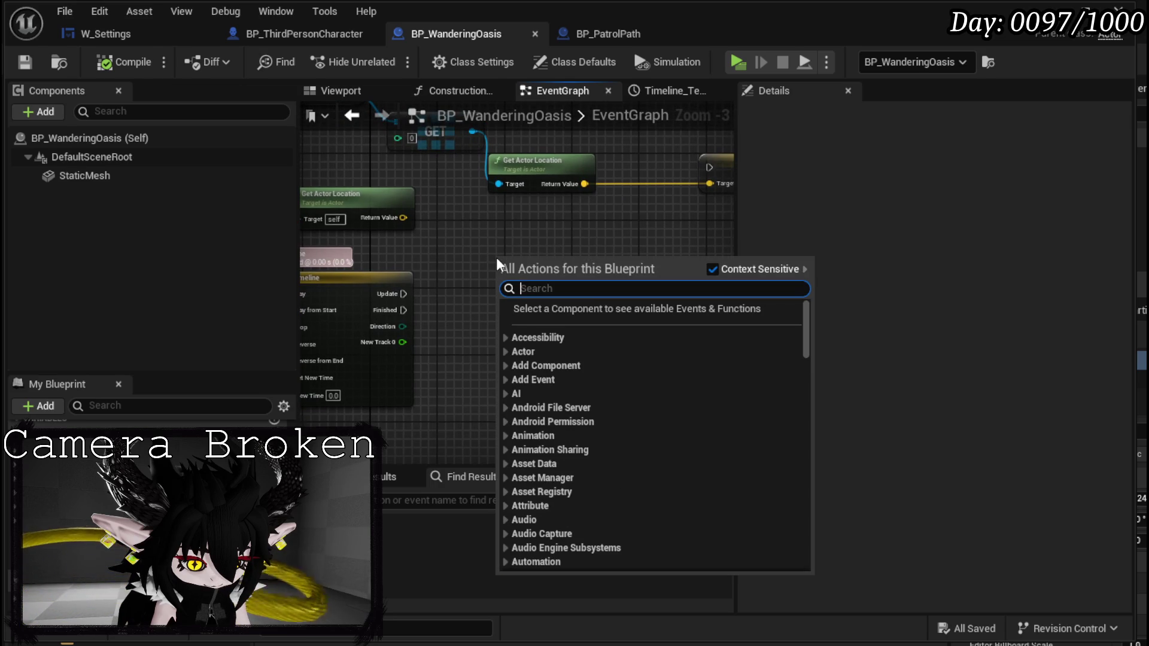
{"action": "type", "text": "Set actor location"}
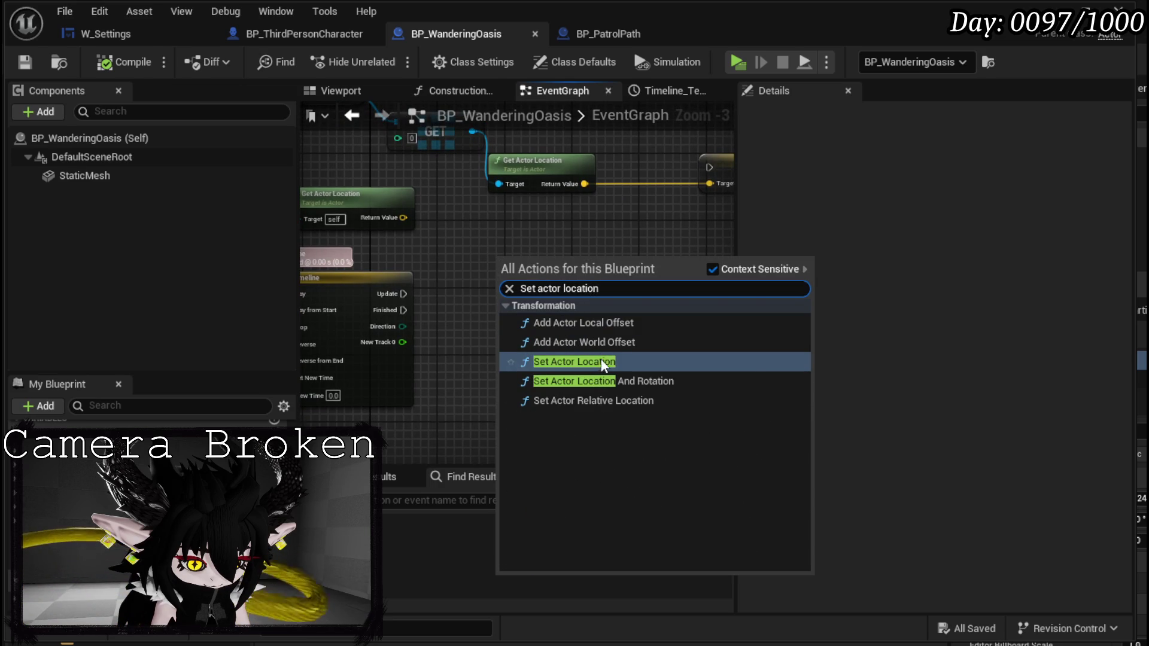
{"action": "key", "text": "Return"}
{"action": "left_click_drag", "start_coordinate": [532, 277], "coordinate": [475, 284]}
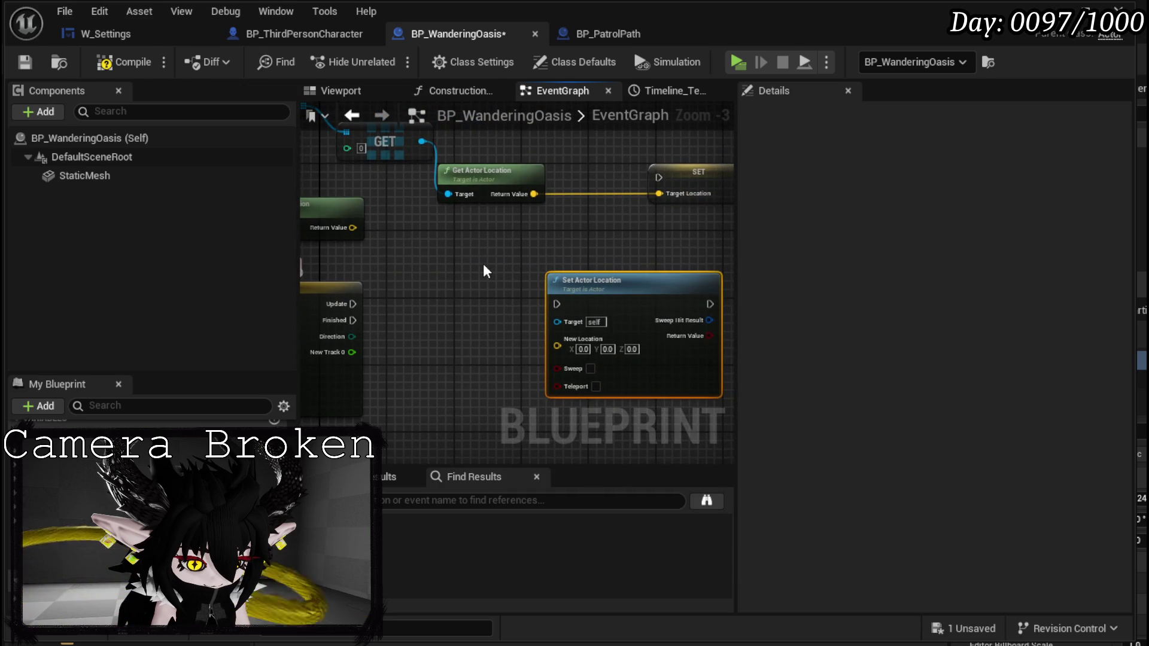
{"action": "key", "text": "Delete"}
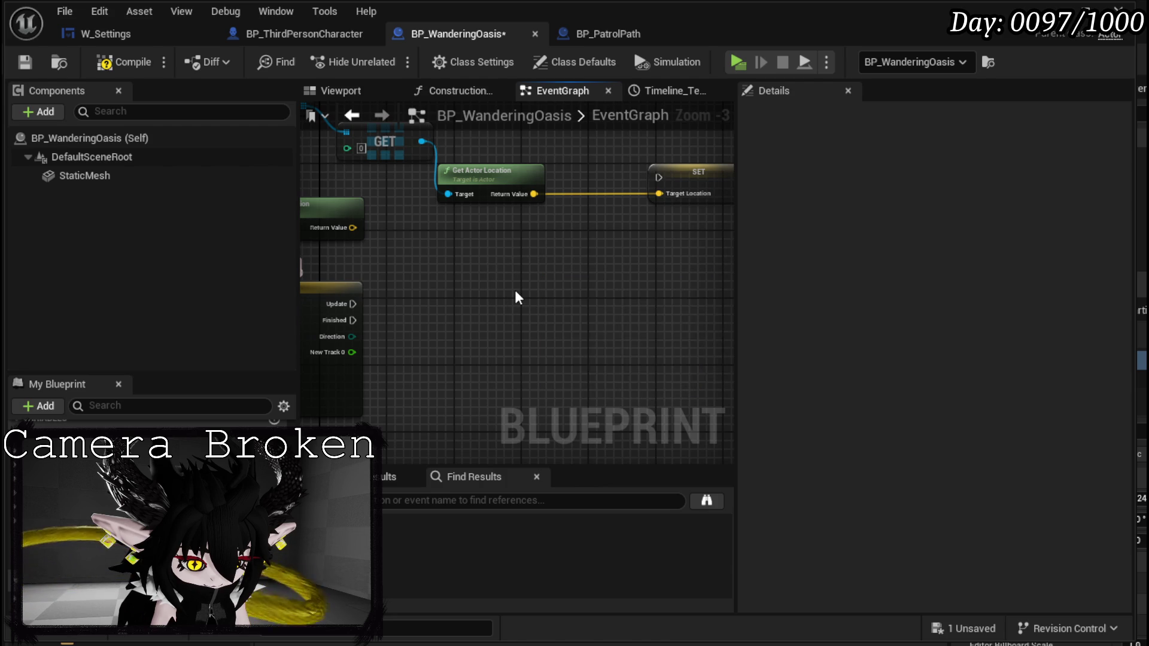
{"action": "right_click", "coordinate": [515, 291]}
{"action": "type", "text": "set act"}
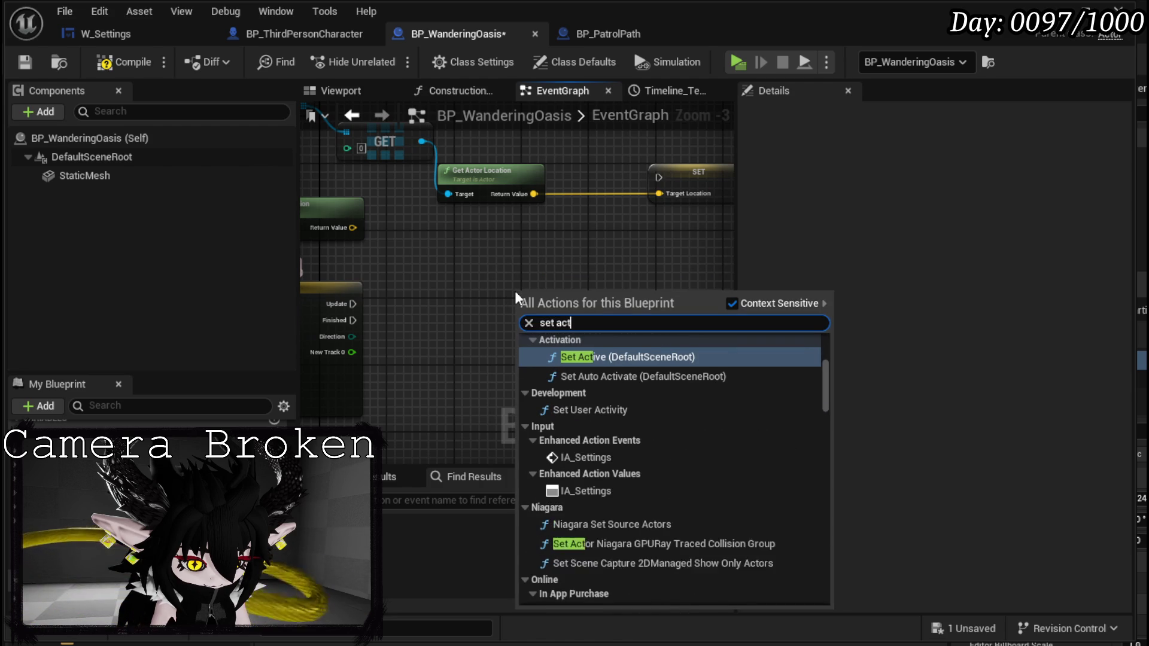
{"action": "type", "text": "or locati"}
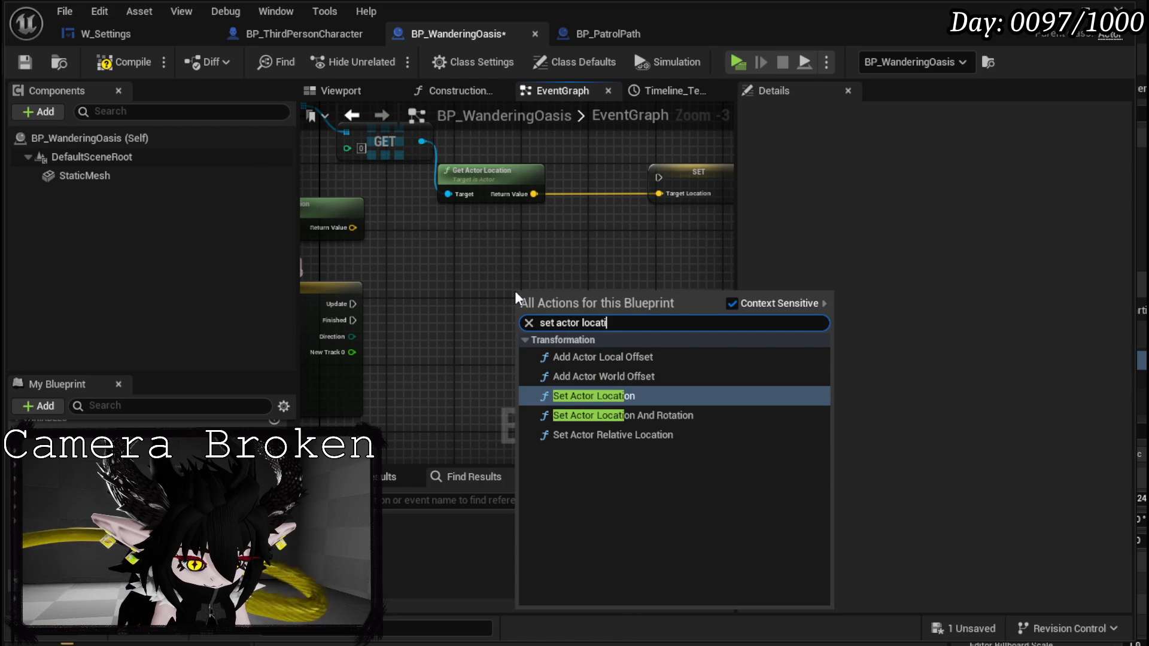
{"action": "type", "text": "on and ro"}
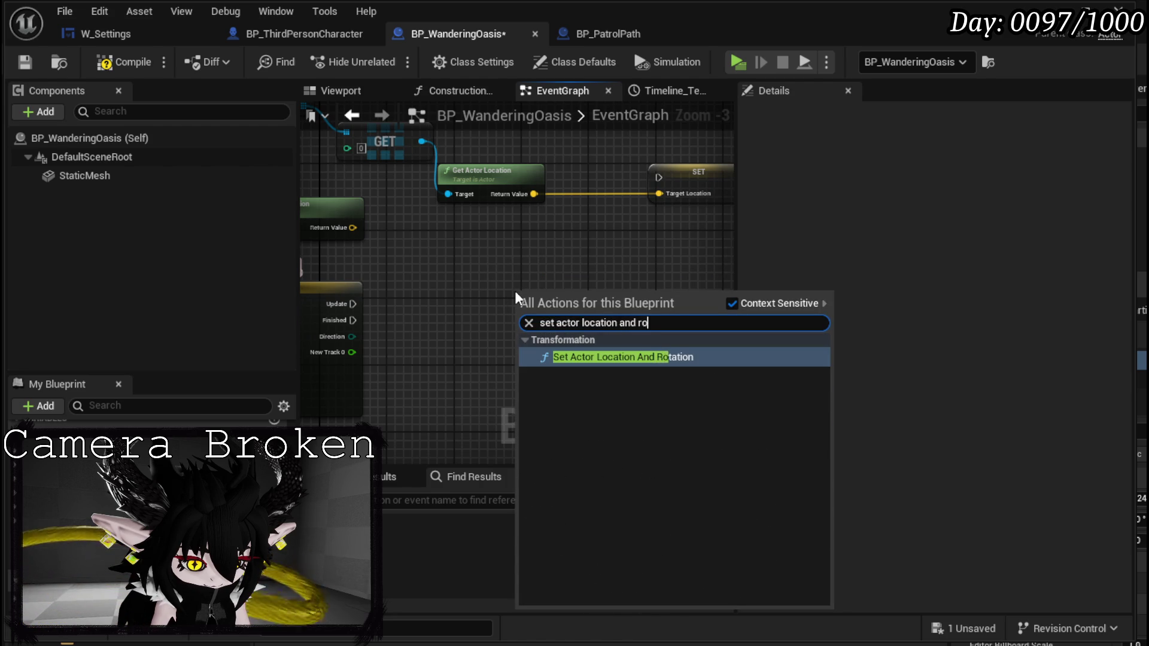
{"action": "key", "text": "Return"}
{"action": "left_click_drag", "start_coordinate": [619, 320], "coordinate": [722, 308]}
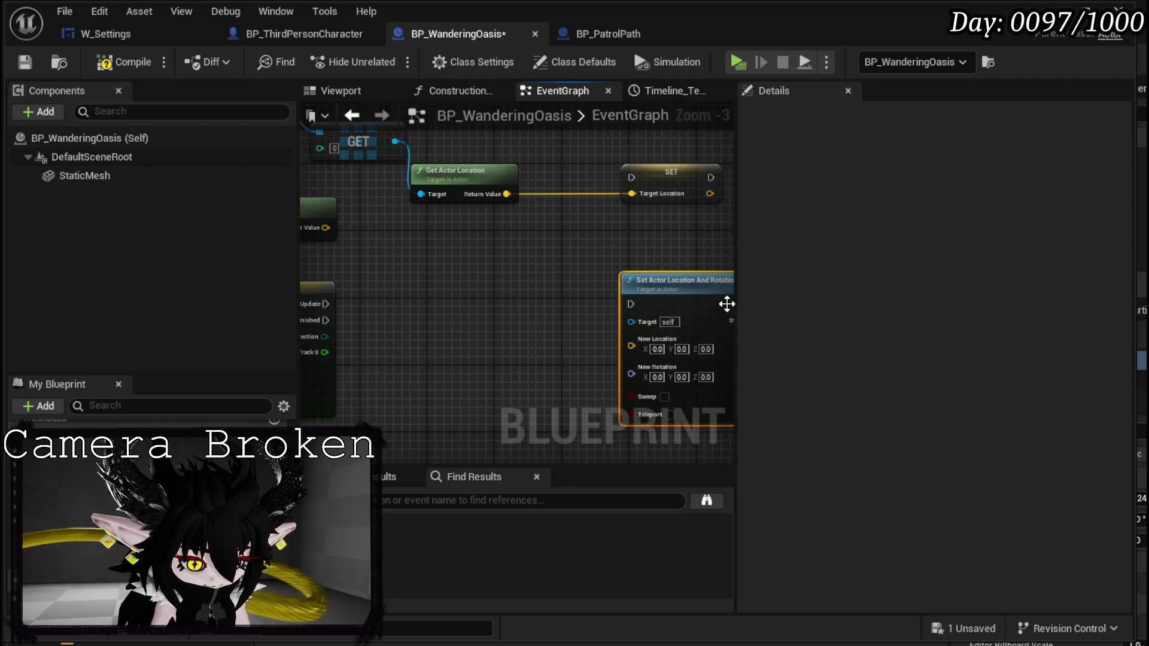
{"action": "mouse_move", "coordinate": [625, 187]}
{"action": "left_mouse_down"}
{"action": "mouse_move", "coordinate": [525, 282]}
{"action": "mouse_move", "coordinate": [476, 283]}
{"action": "left_mouse_up"}
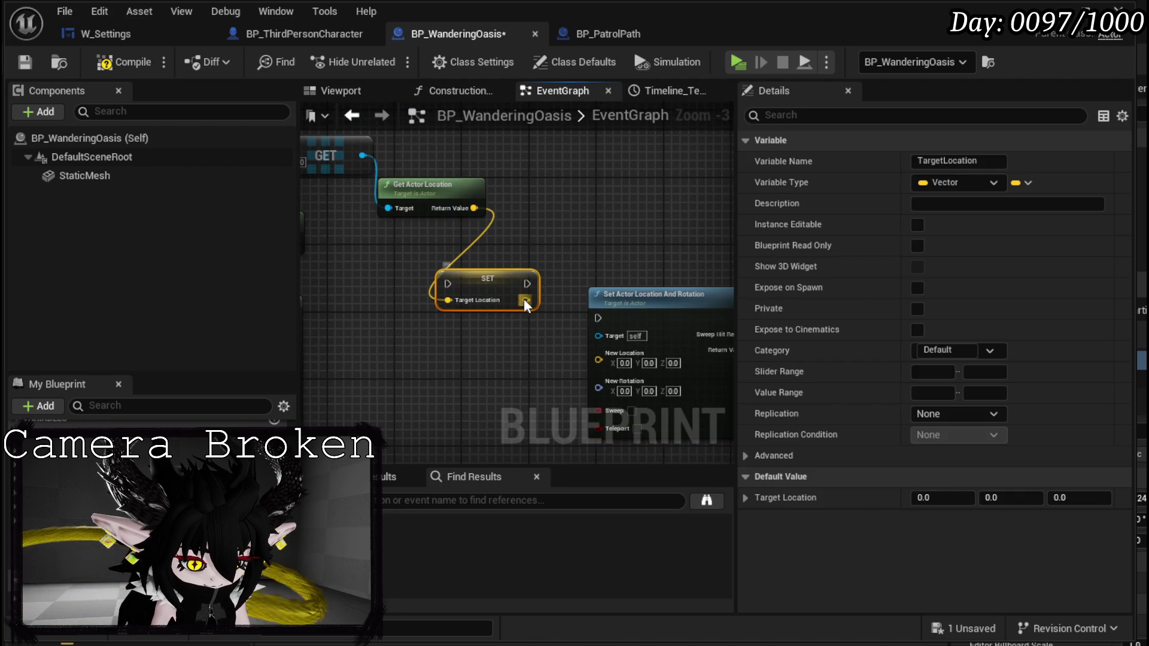
{"action": "left_click_drag", "start_coordinate": [404, 260], "coordinate": [558, 249]}
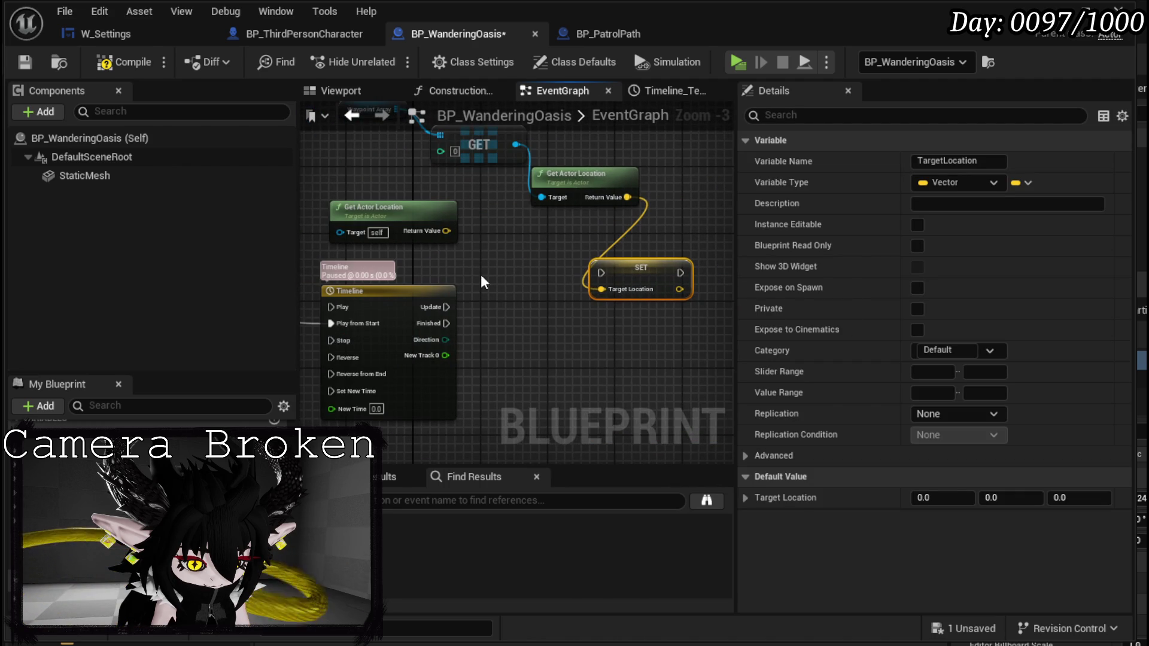
Add a Lerp (Vector) node and rearrange the SET, GET and Get Actor Location nodes around it.
{"action": "right_click", "coordinate": [481, 276]}
{"action": "type", "text": "Lerp vector"}
{"action": "key", "text": "Return"}
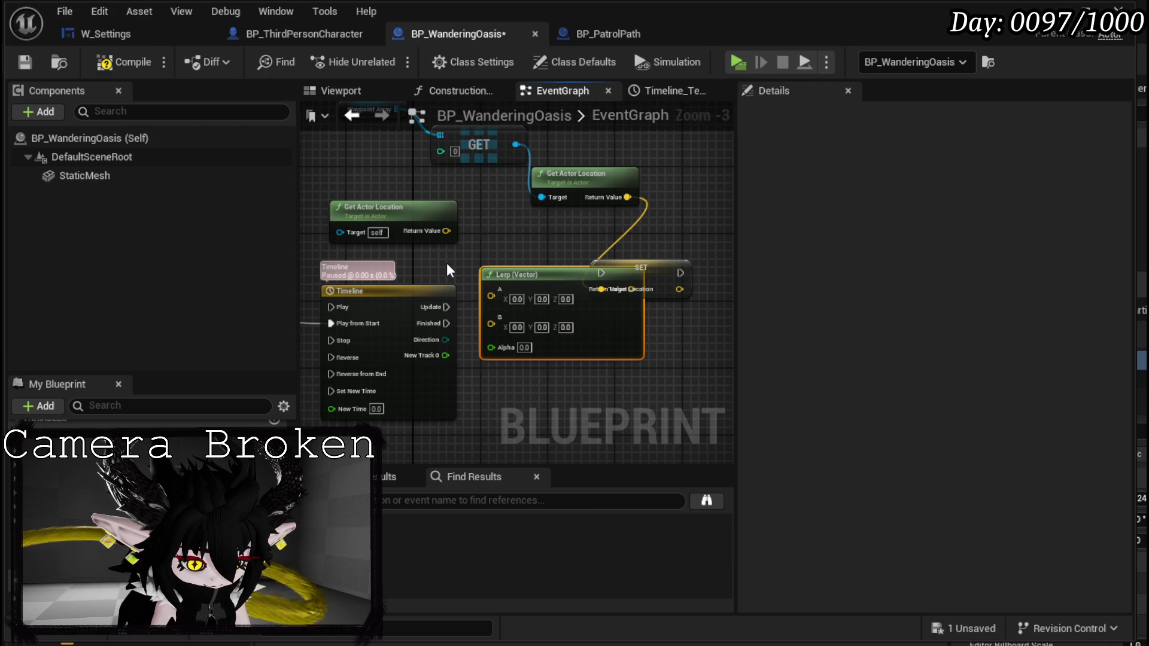
{"action": "mouse_move", "coordinate": [562, 250]}
{"action": "left_mouse_down"}
{"action": "mouse_move", "coordinate": [552, 295]}
{"action": "mouse_move", "coordinate": [484, 233]}
{"action": "mouse_move", "coordinate": [574, 188]}
{"action": "left_mouse_up"}
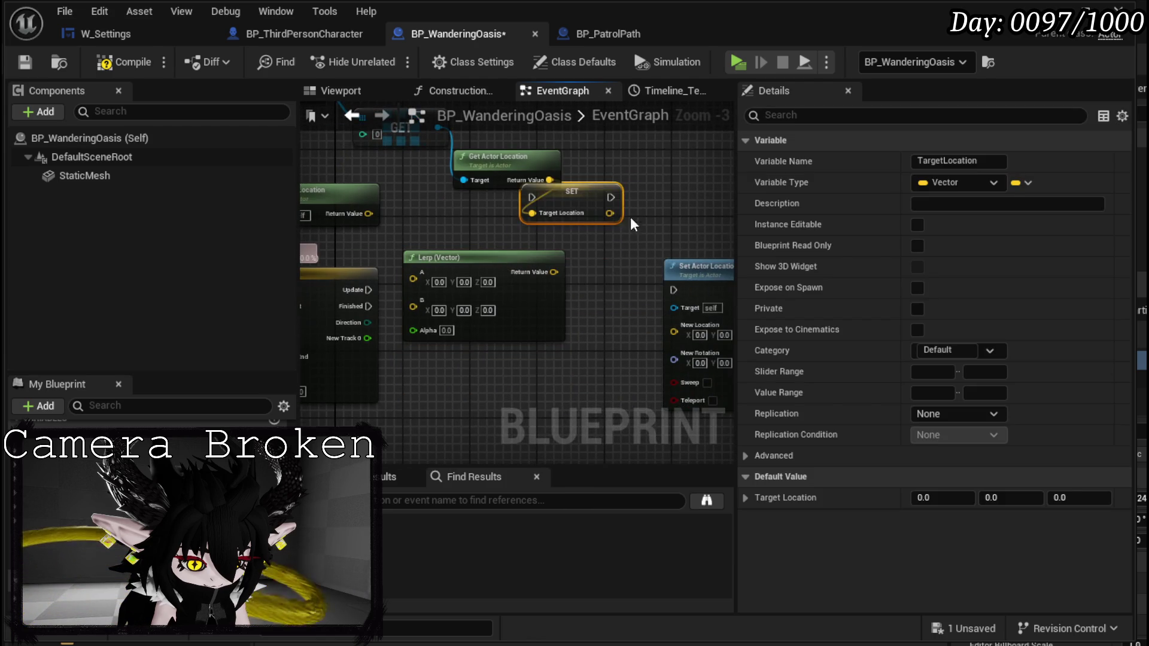
{"action": "left_click_drag", "start_coordinate": [633, 213], "coordinate": [692, 297]}
{"action": "left_click_drag", "start_coordinate": [556, 239], "coordinate": [557, 182]}
{"action": "left_click_drag", "start_coordinate": [458, 203], "coordinate": [451, 172]}
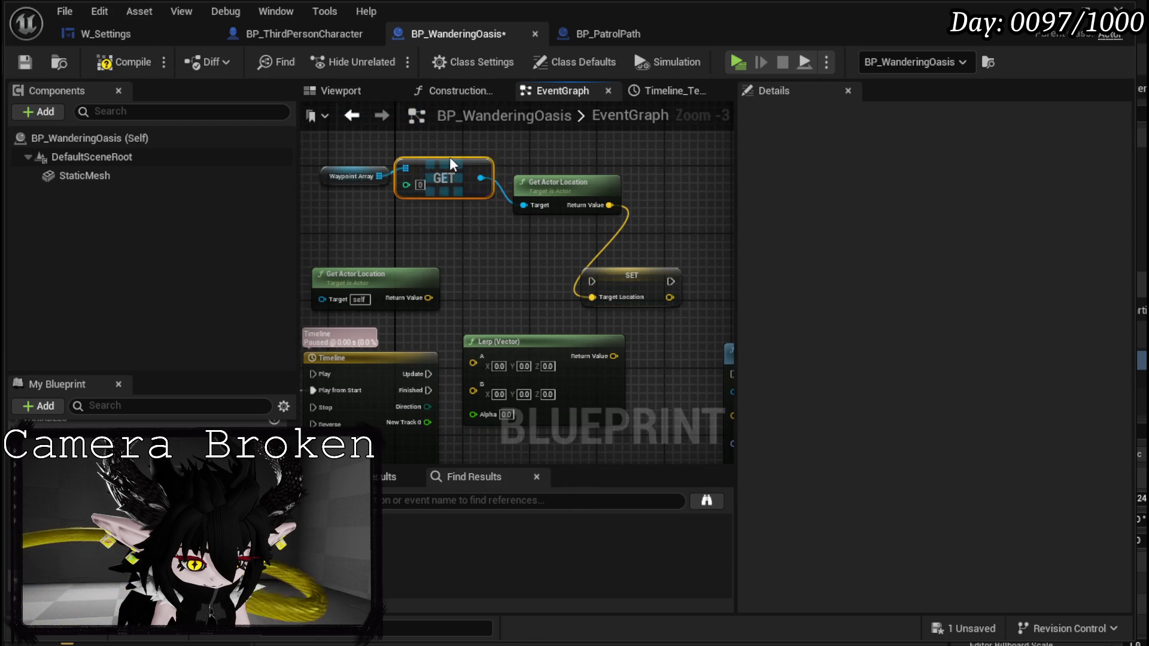
{"action": "left_click", "coordinate": [353, 176]}
{"action": "mouse_move", "coordinate": [346, 145]}
{"action": "left_mouse_down"}
{"action": "mouse_move", "coordinate": [390, 199]}
{"action": "mouse_move", "coordinate": [499, 271]}
{"action": "mouse_move", "coordinate": [456, 244]}
{"action": "left_mouse_up"}
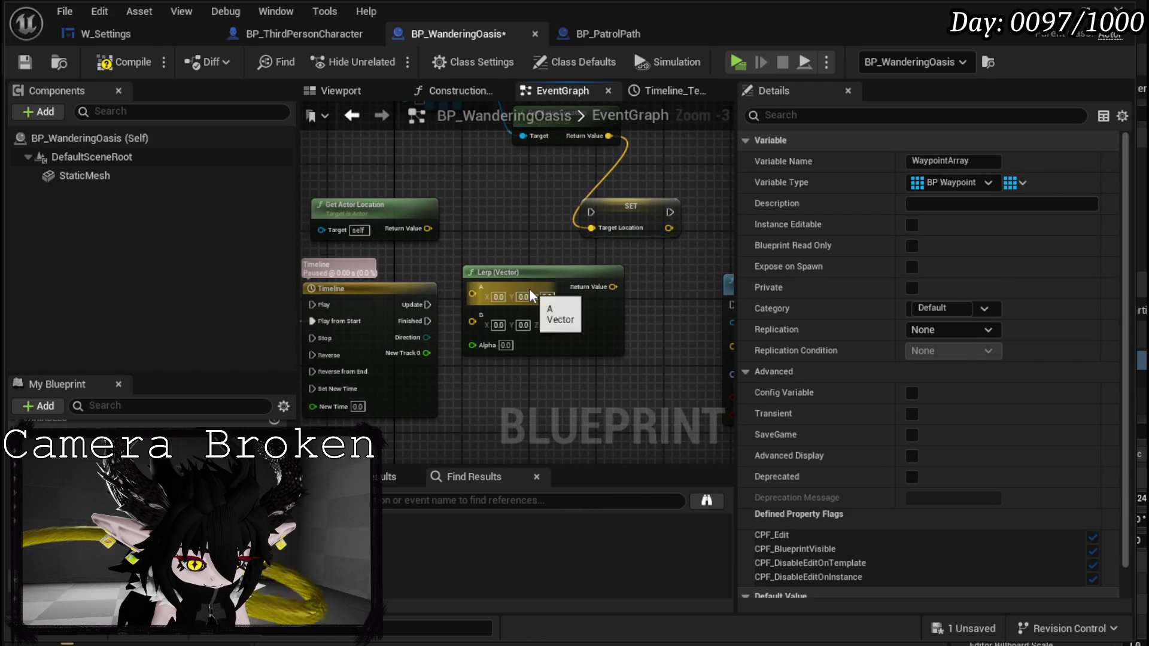
{"action": "left_click_drag", "start_coordinate": [529, 272], "coordinate": [553, 270]}
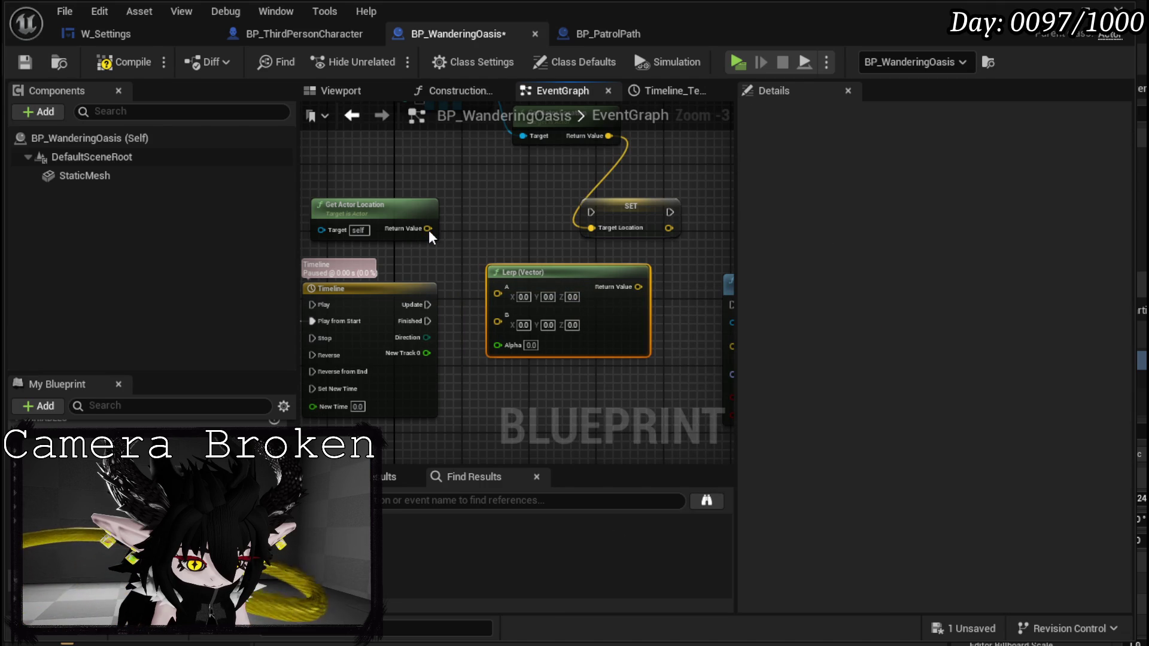
Wire the actor's current location into Lerp A and chain StartMoving through SET to Play from Start.
{"action": "left_click_drag", "start_coordinate": [428, 229], "coordinate": [519, 292]}
{"action": "left_click_drag", "start_coordinate": [523, 249], "coordinate": [540, 296]}
{"action": "scroll", "coordinate": [486, 263], "scroll_direction": "down", "scroll_amount": 1}
{"action": "mouse_move", "coordinate": [500, 204]}
{"action": "left_mouse_down"}
{"action": "mouse_move", "coordinate": [632, 258]}
{"action": "mouse_move", "coordinate": [420, 281]}
{"action": "mouse_move", "coordinate": [330, 340]}
{"action": "mouse_move", "coordinate": [339, 358]}
{"action": "mouse_move", "coordinate": [420, 331]}
{"action": "mouse_move", "coordinate": [483, 330]}
{"action": "left_mouse_up"}
{"action": "left_click_drag", "start_coordinate": [535, 331], "coordinate": [585, 330]}
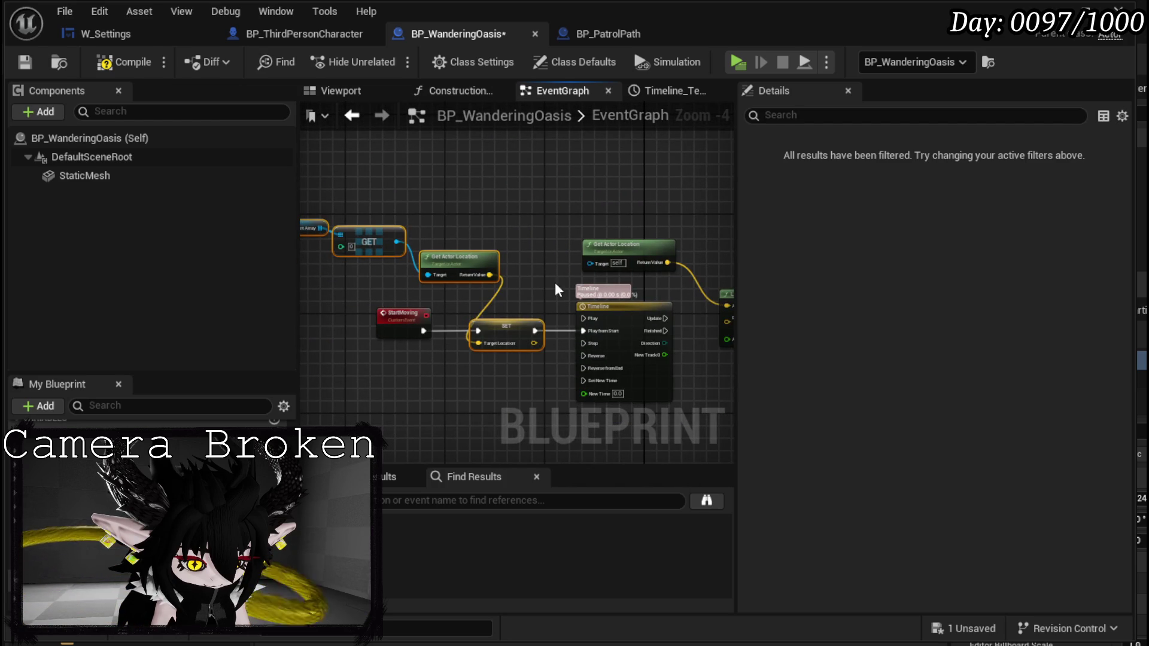
{"action": "left_click_drag", "start_coordinate": [558, 285], "coordinate": [433, 273]}
Feed Target Location into Lerp B, NewTrack_0 into Alpha, and the result into New Location.
{"action": "mouse_move", "coordinate": [65, 461]}
{"action": "left_mouse_down"}
{"action": "mouse_move", "coordinate": [359, 359]}
{"action": "mouse_move", "coordinate": [599, 218]}
{"action": "mouse_move", "coordinate": [610, 310]}
{"action": "left_mouse_up"}
{"action": "left_click", "coordinate": [658, 249]}
{"action": "scroll", "coordinate": [599, 302], "scroll_direction": "up", "scroll_amount": 2}
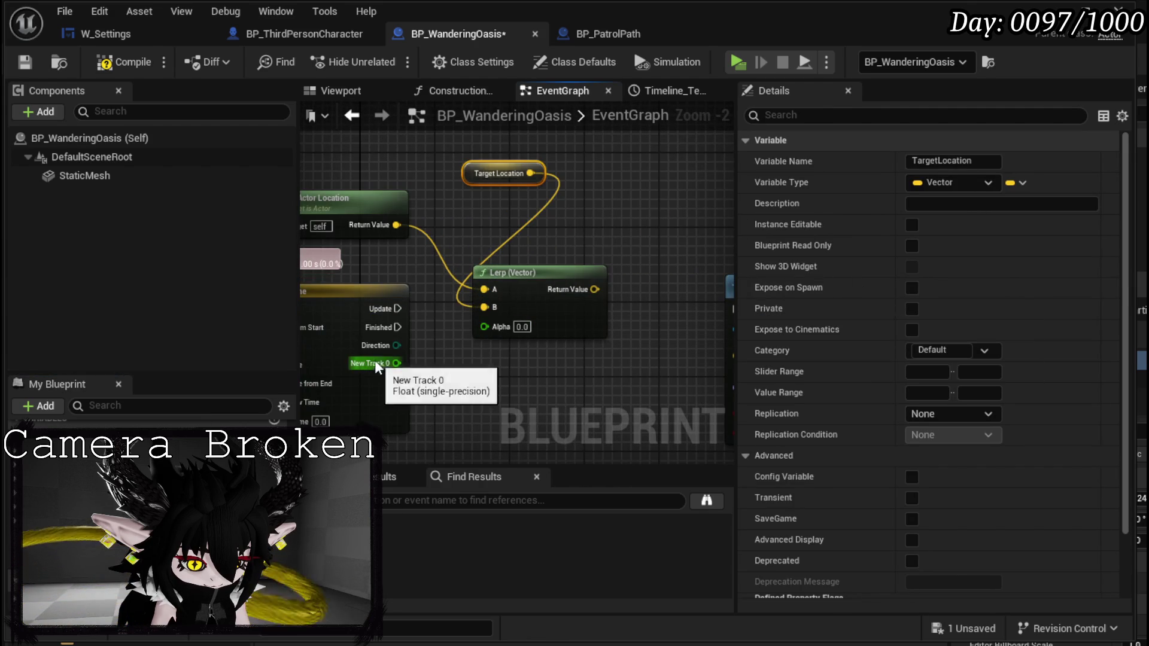
{"action": "left_click_drag", "start_coordinate": [396, 363], "coordinate": [486, 327]}
{"action": "left_click_drag", "start_coordinate": [438, 263], "coordinate": [598, 322]}
{"action": "left_click_drag", "start_coordinate": [652, 261], "coordinate": [628, 192]}
{"action": "mouse_move", "coordinate": [489, 329]}
{"action": "left_mouse_down"}
{"action": "mouse_move", "coordinate": [505, 308]}
{"action": "mouse_move", "coordinate": [601, 367]}
{"action": "mouse_move", "coordinate": [670, 342]}
{"action": "mouse_move", "coordinate": [446, 353]}
{"action": "mouse_move", "coordinate": [466, 325]}
{"action": "mouse_move", "coordinate": [441, 341]}
{"action": "left_mouse_up"}
Add a Find Look at Rotation node and connect Get Actor Location to its Start pin.
{"action": "right_click", "coordinate": [465, 325]}
{"action": "right_click", "coordinate": [520, 238]}
{"action": "type", "text": "get"}
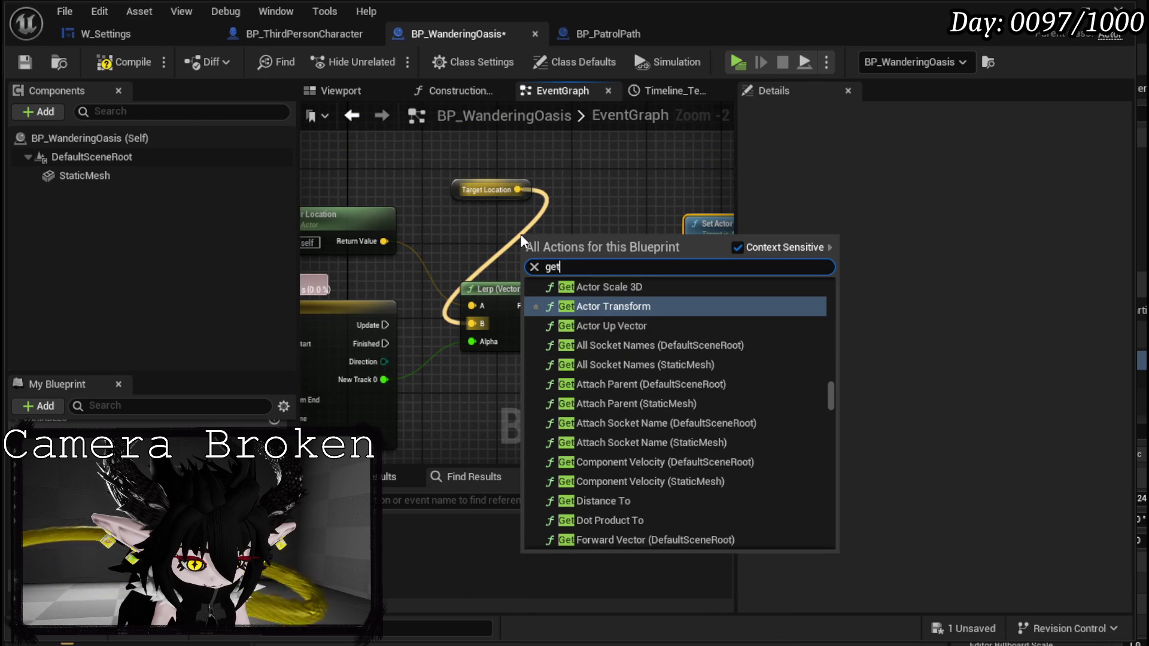
{"action": "type", "text": " look"}
{"action": "key", "text": "BackSpace"}
{"action": "key", "text": "BackSpace"}
{"action": "key", "text": "BackSpace"}
{"action": "type", "text": "l"}
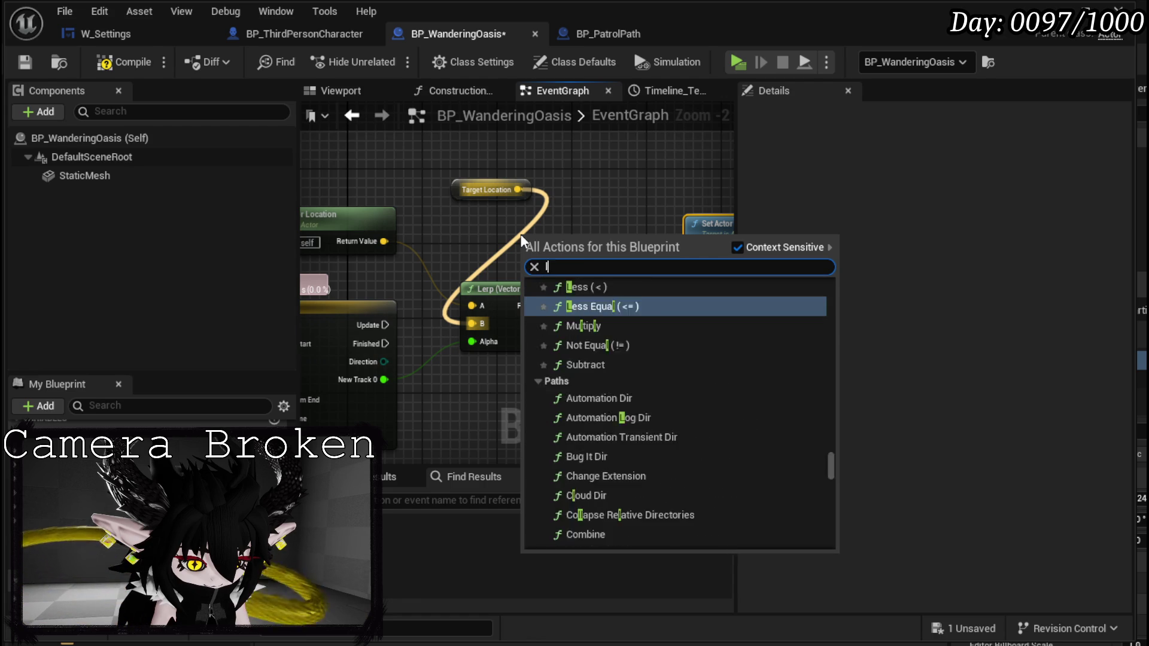
{"action": "type", "text": "ook at"}
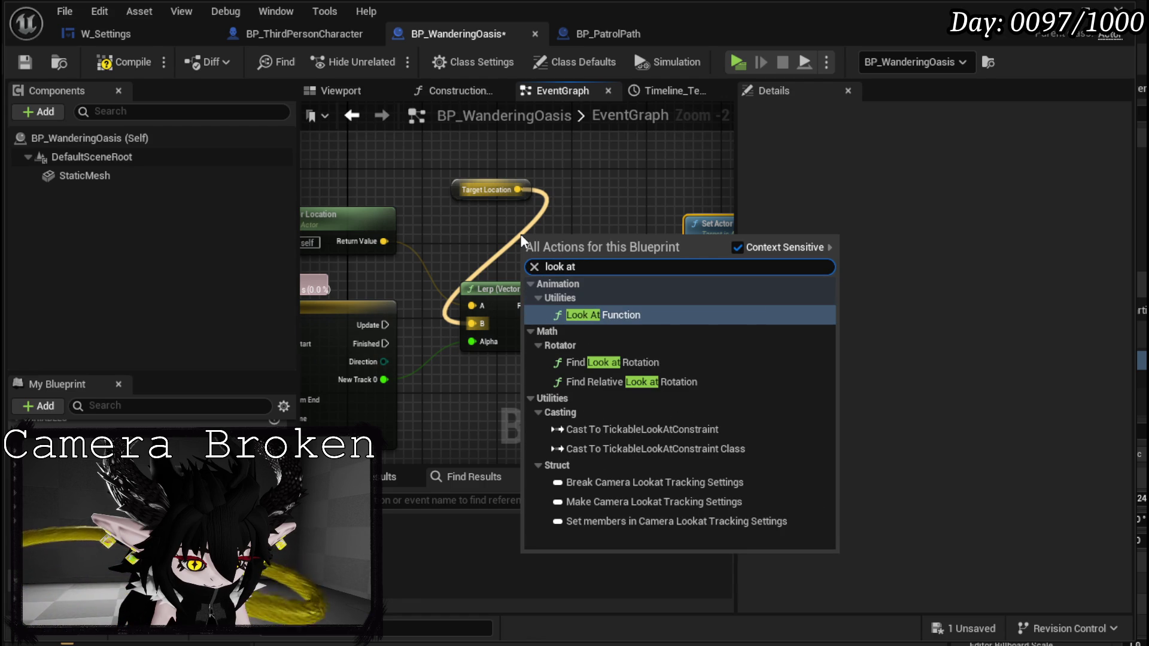
{"action": "left_click", "coordinate": [620, 364]}
{"action": "left_click_drag", "start_coordinate": [587, 236], "coordinate": [587, 226]}
{"action": "left_click_drag", "start_coordinate": [444, 249], "coordinate": [598, 248]}
Wire Target Location into the look-at Target and its Return Value into New Rotation.
{"action": "left_click_drag", "start_coordinate": [636, 281], "coordinate": [496, 268]}
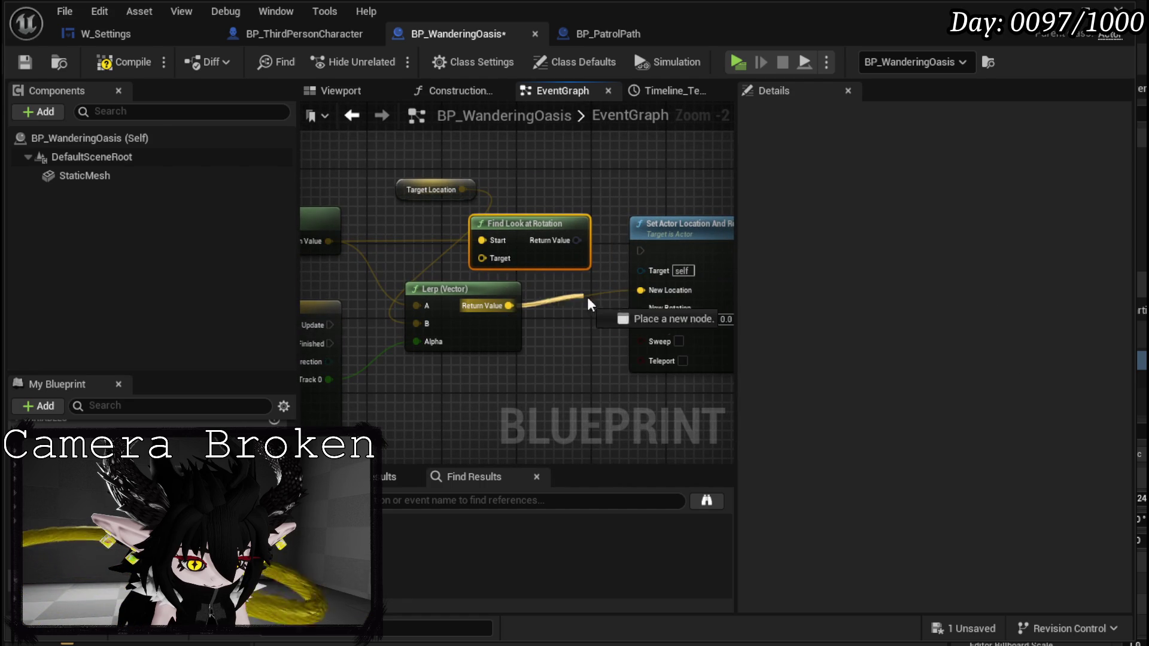
{"action": "left_click_drag", "start_coordinate": [574, 294], "coordinate": [578, 296]}
{"action": "left_click_drag", "start_coordinate": [462, 189], "coordinate": [482, 258]}
{"action": "mouse_move", "coordinate": [529, 228]}
{"action": "left_mouse_down"}
{"action": "mouse_move", "coordinate": [548, 219]}
{"action": "mouse_move", "coordinate": [548, 239]}
{"action": "left_mouse_up"}
{"action": "mouse_move", "coordinate": [618, 272]}
{"action": "left_mouse_down"}
{"action": "mouse_move", "coordinate": [521, 264]}
{"action": "mouse_move", "coordinate": [545, 307]}
{"action": "left_mouse_up"}
{"action": "left_click_drag", "start_coordinate": [497, 362], "coordinate": [585, 331]}
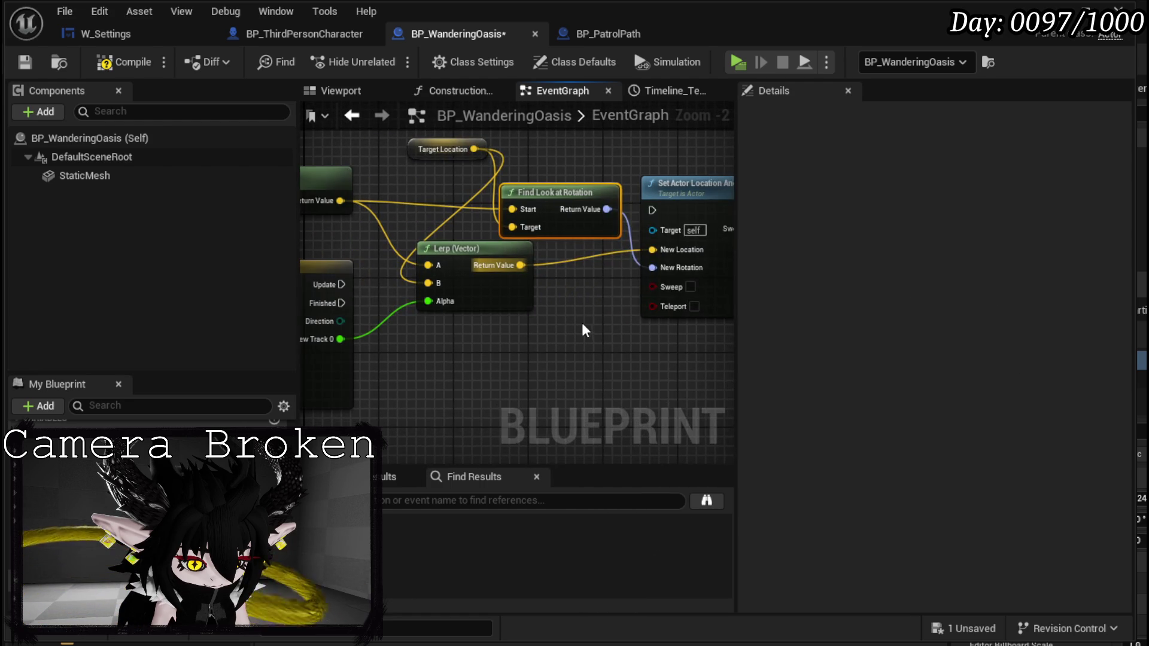
{"action": "mouse_move", "coordinate": [432, 136]}
{"action": "left_mouse_down"}
{"action": "mouse_move", "coordinate": [461, 223]}
{"action": "mouse_move", "coordinate": [354, 211]}
{"action": "mouse_move", "coordinate": [453, 182]}
{"action": "left_mouse_up"}
{"action": "mouse_move", "coordinate": [429, 233]}
{"action": "left_mouse_down"}
{"action": "mouse_move", "coordinate": [593, 238]}
{"action": "mouse_move", "coordinate": [483, 225]}
{"action": "mouse_move", "coordinate": [330, 168]}
{"action": "mouse_move", "coordinate": [304, 187]}
{"action": "left_mouse_up"}
{"action": "mouse_move", "coordinate": [489, 237]}
{"action": "left_mouse_down"}
{"action": "mouse_move", "coordinate": [397, 281]}
{"action": "mouse_move", "coordinate": [509, 291]}
{"action": "mouse_move", "coordinate": [576, 206]}
{"action": "mouse_move", "coordinate": [527, 205]}
{"action": "mouse_move", "coordinate": [589, 242]}
{"action": "mouse_move", "coordinate": [576, 300]}
{"action": "mouse_move", "coordinate": [579, 286]}
{"action": "left_mouse_up"}
{"action": "scroll", "coordinate": [453, 245], "scroll_direction": "down", "scroll_amount": 1}
Insert a Delay of 5 seconds after the BeginPlay Waypoint Array SET.
{"action": "mouse_move", "coordinate": [453, 245]}
{"action": "left_mouse_down"}
{"action": "mouse_move", "coordinate": [527, 282]}
{"action": "mouse_move", "coordinate": [255, 137]}
{"action": "left_mouse_up"}
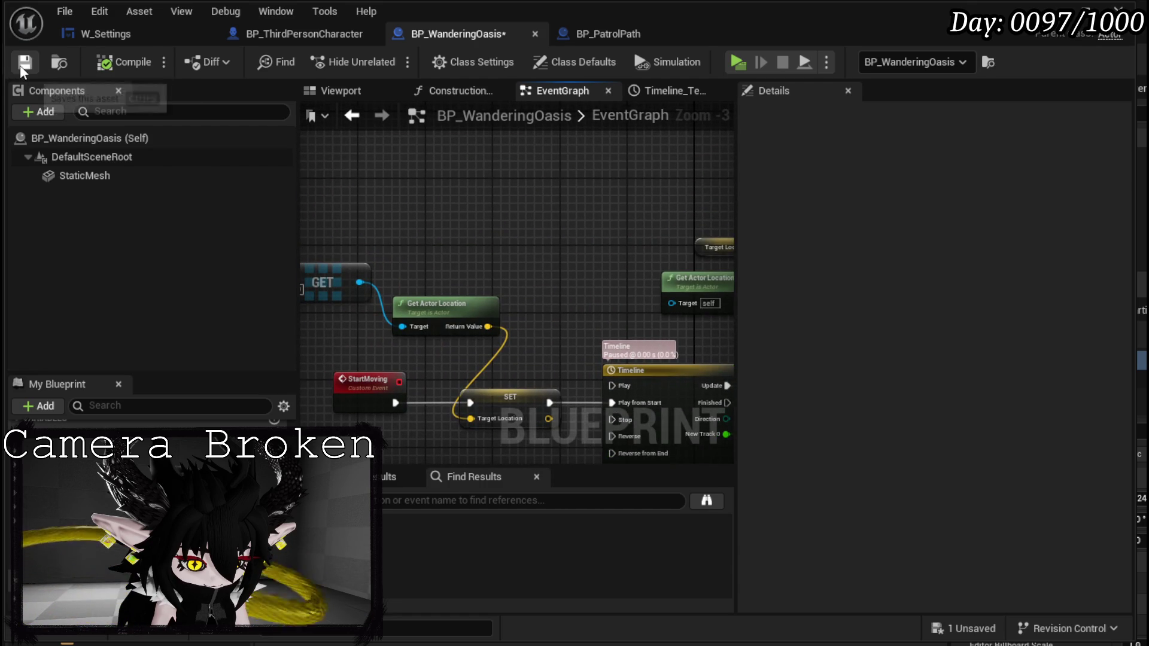
{"action": "scroll", "coordinate": [458, 246], "scroll_direction": "down", "scroll_amount": 2}
{"action": "mouse_move", "coordinate": [431, 295]}
{"action": "left_mouse_down"}
{"action": "mouse_move", "coordinate": [424, 352]}
{"action": "mouse_move", "coordinate": [418, 310]}
{"action": "mouse_move", "coordinate": [625, 227]}
{"action": "mouse_move", "coordinate": [402, 288]}
{"action": "mouse_move", "coordinate": [500, 274]}
{"action": "left_mouse_up"}
{"action": "scroll", "coordinate": [467, 263], "scroll_direction": "up", "scroll_amount": 2}
{"action": "scroll", "coordinate": [432, 269], "scroll_direction": "up", "scroll_amount": 1}
{"action": "type", "text": "Delay"}
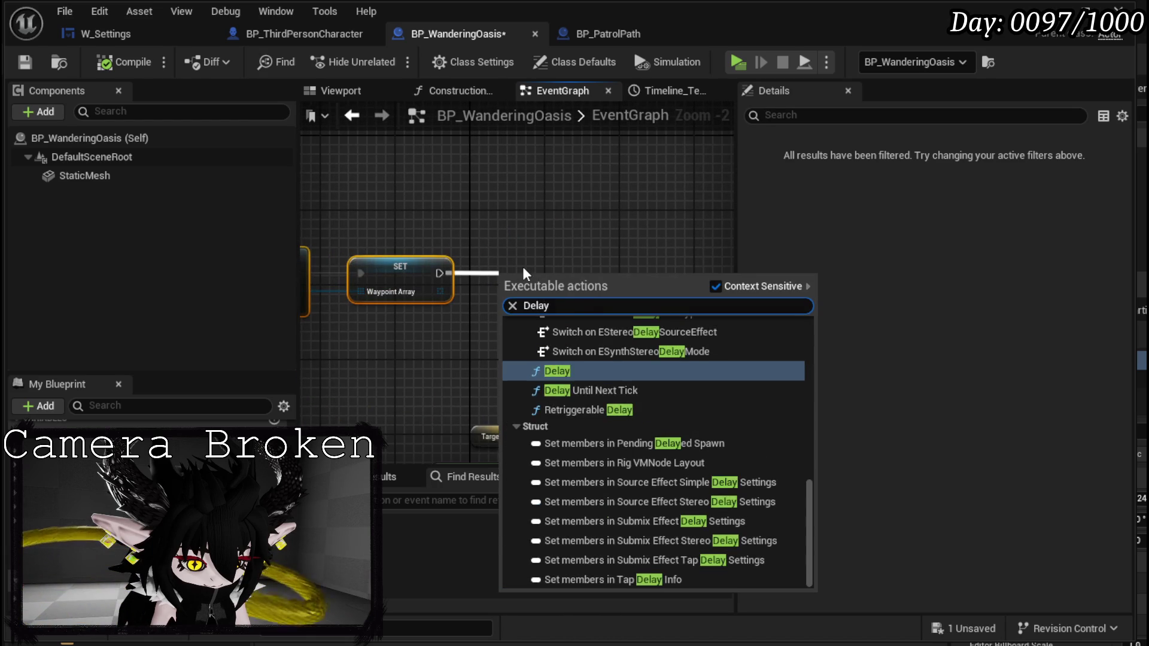
{"action": "key", "text": "Return"}
{"action": "left_click", "coordinate": [555, 312]}
{"action": "type", "text": "5"}
{"action": "key", "text": "Return"}
Call Start Moving from the Delay's Completed pin and save BP_WanderingOasis.
{"action": "scroll", "coordinate": [668, 334], "scroll_direction": "down", "scroll_amount": 3}
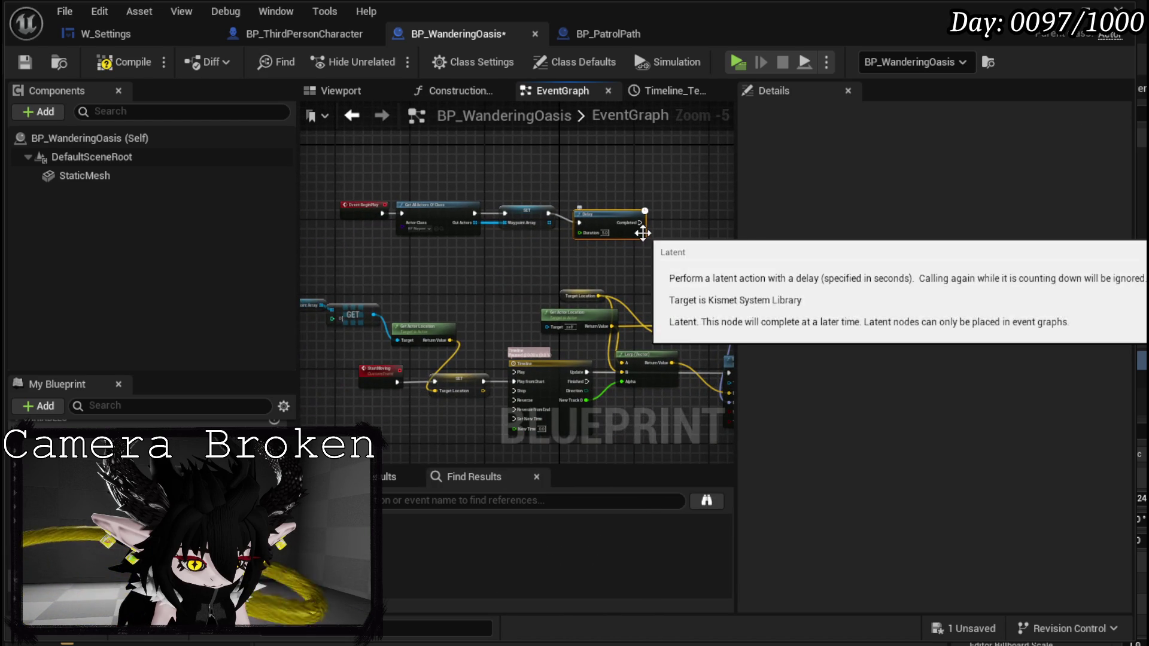
{"action": "left_click_drag", "start_coordinate": [639, 223], "coordinate": [674, 226]}
{"action": "type", "text": "Start"}
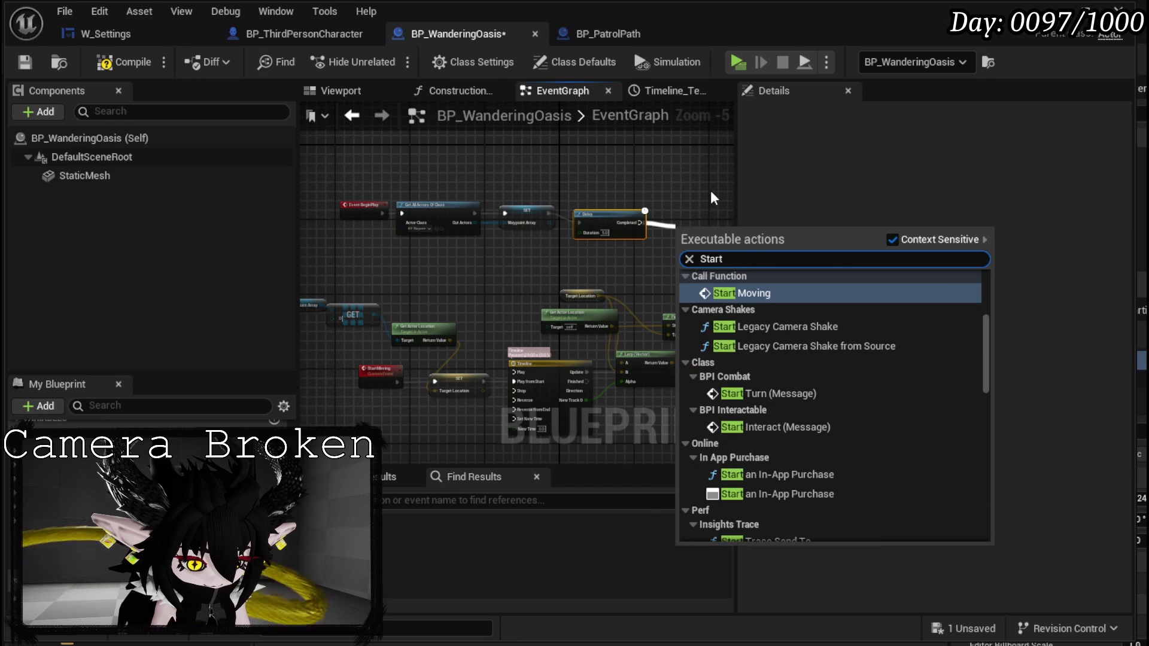
{"action": "key", "text": "Return"}
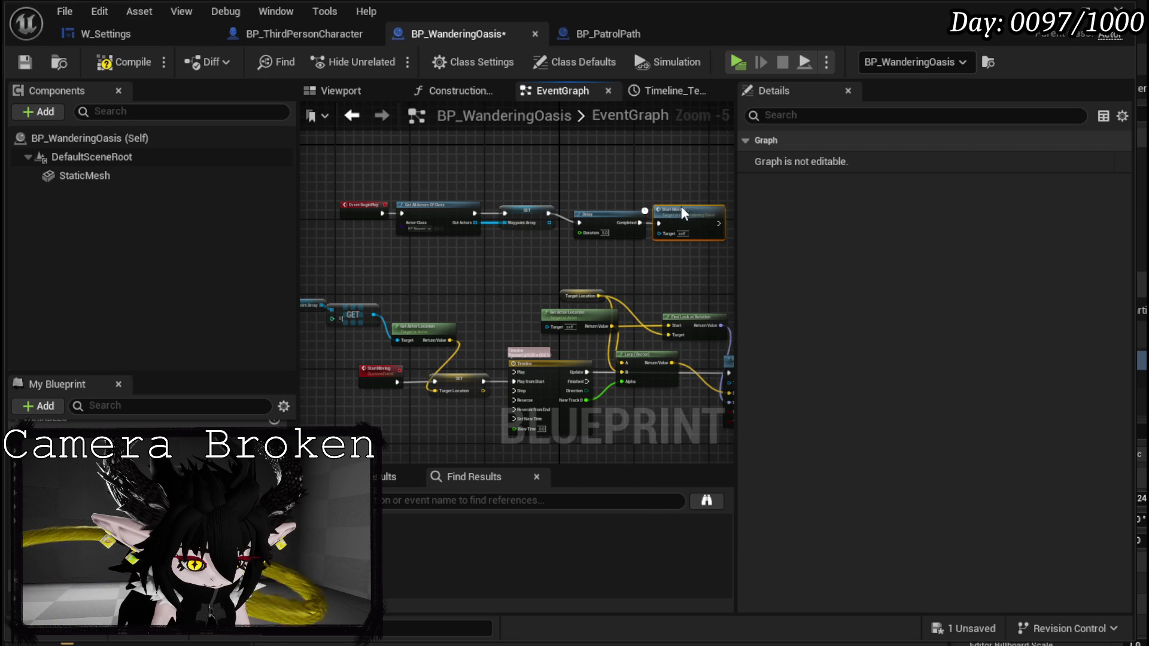
{"action": "left_click", "coordinate": [24, 63]}
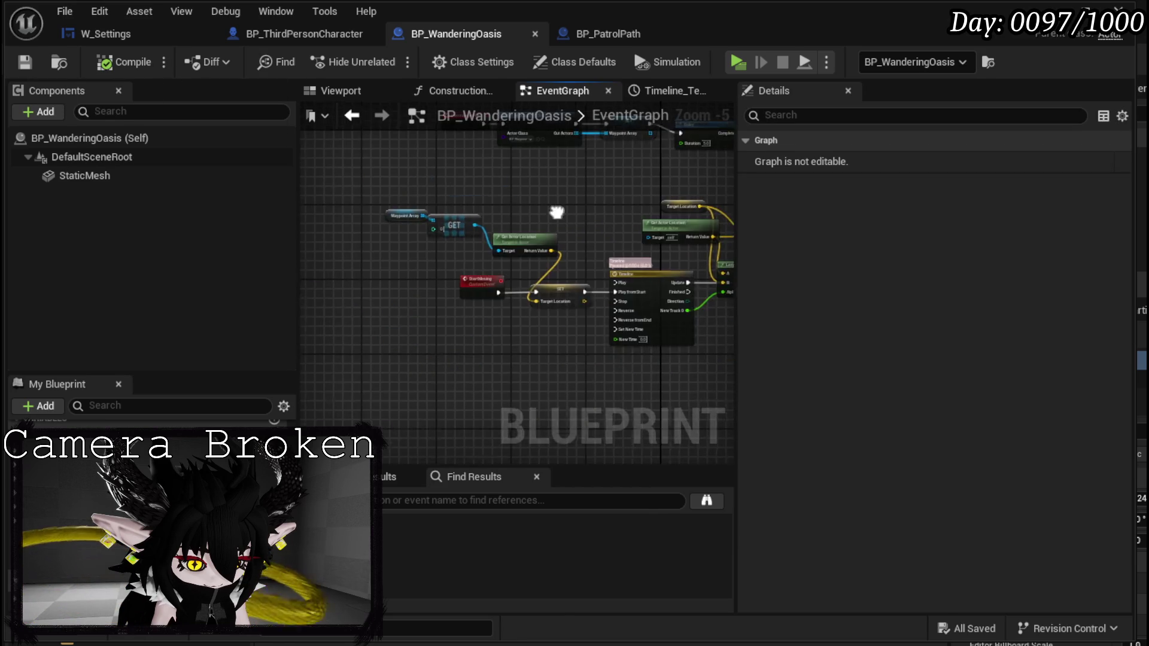
Promote the GET node's index input to a new CurrentWaypointIndex variable.
{"action": "scroll", "coordinate": [331, 253], "scroll_direction": "up", "scroll_amount": 4}
{"action": "right_click", "coordinate": [484, 264]}
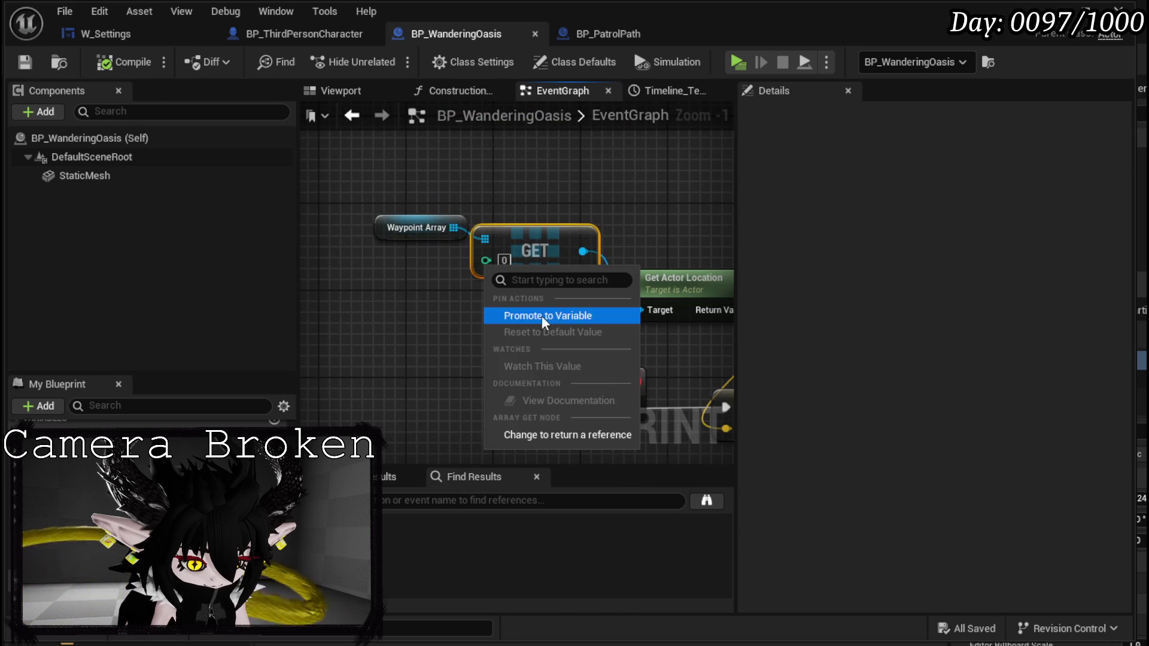
{"action": "left_click", "coordinate": [541, 316]}
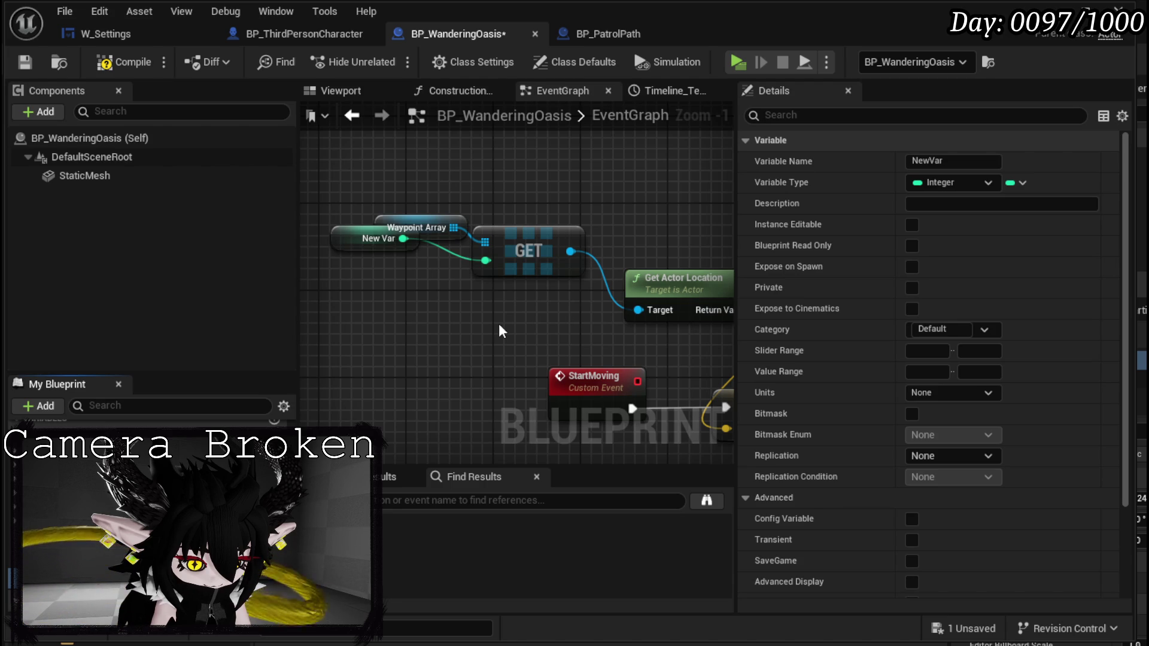
{"action": "key", "text": "Return"}
{"action": "left_click_drag", "start_coordinate": [344, 235], "coordinate": [340, 267]}
{"action": "scroll", "coordinate": [574, 299], "scroll_direction": "down", "scroll_amount": 1}
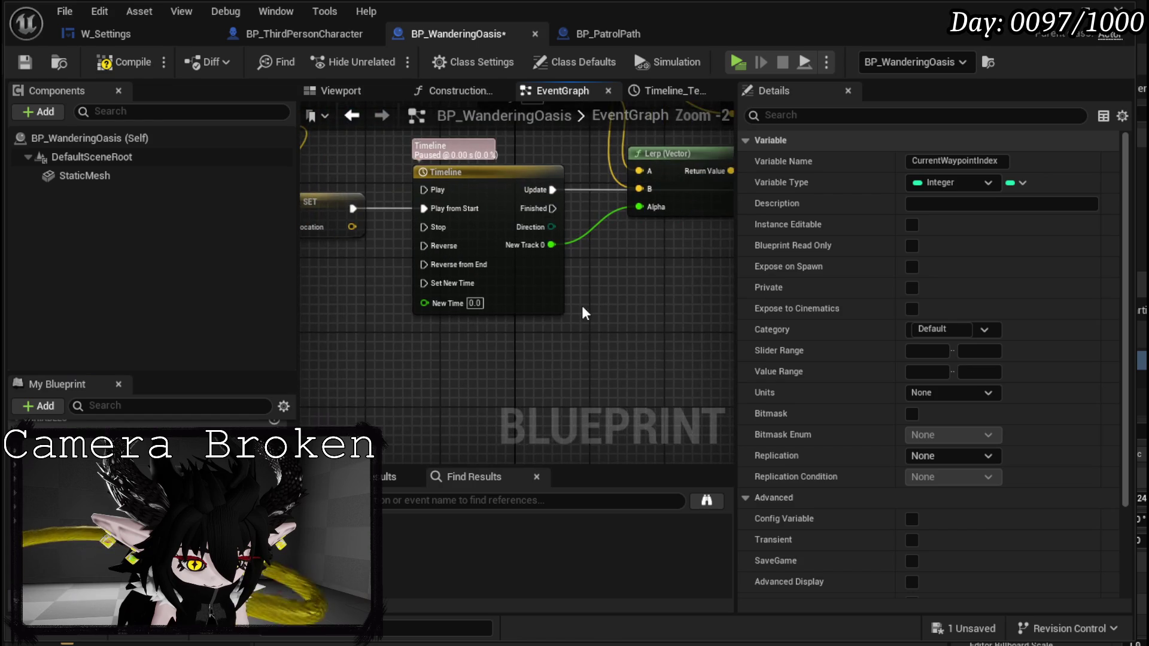
{"action": "left_click", "coordinate": [565, 312]}
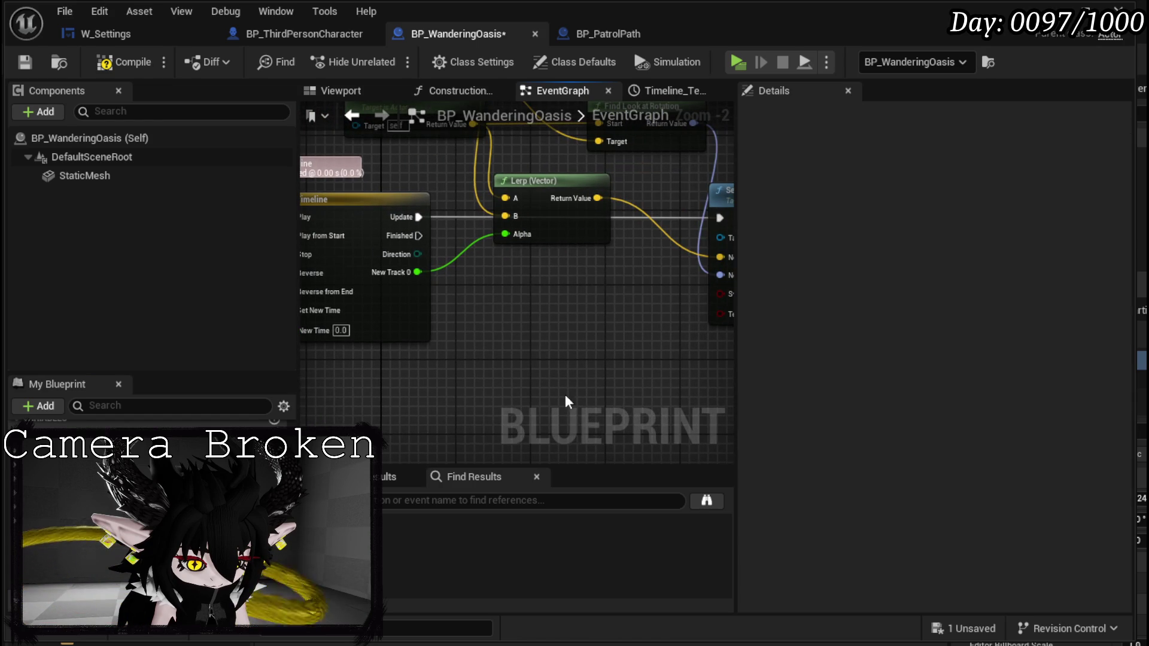
Add a SET CurrentWaypointIndex node and an Increment Int (++) fed by its getter.
{"action": "mouse_move", "coordinate": [72, 467]}
{"action": "left_mouse_down"}
{"action": "mouse_move", "coordinate": [403, 351]}
{"action": "mouse_move", "coordinate": [377, 362]}
{"action": "left_mouse_up"}
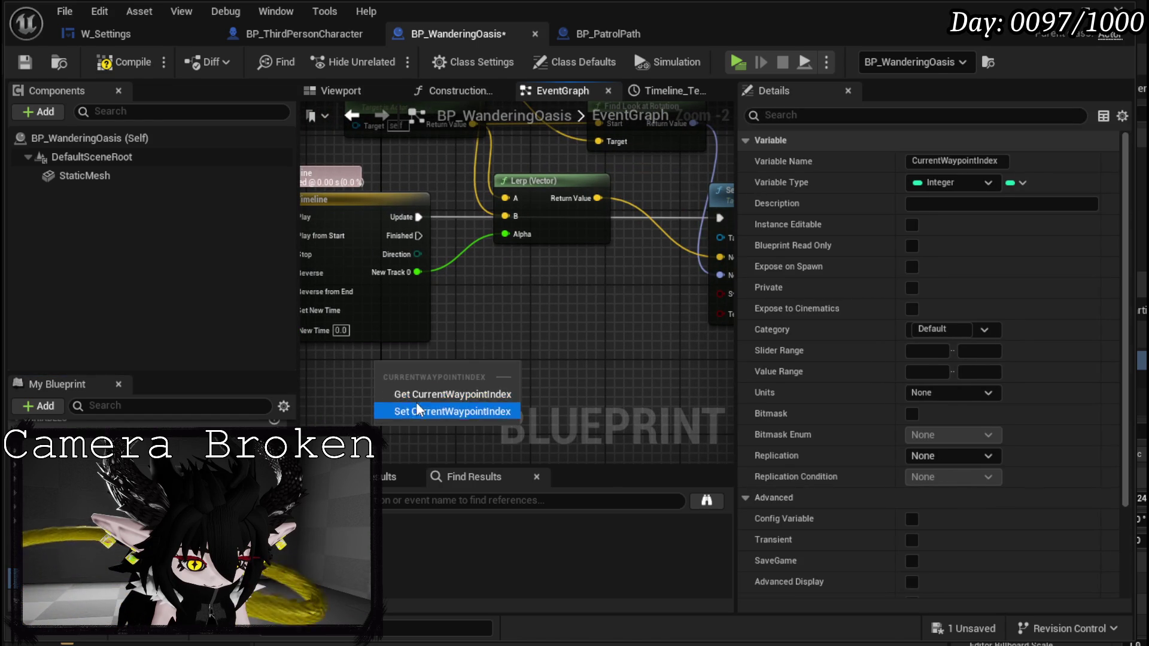
{"action": "left_click", "coordinate": [416, 403]}
{"action": "left_click_drag", "start_coordinate": [486, 386], "coordinate": [488, 329]}
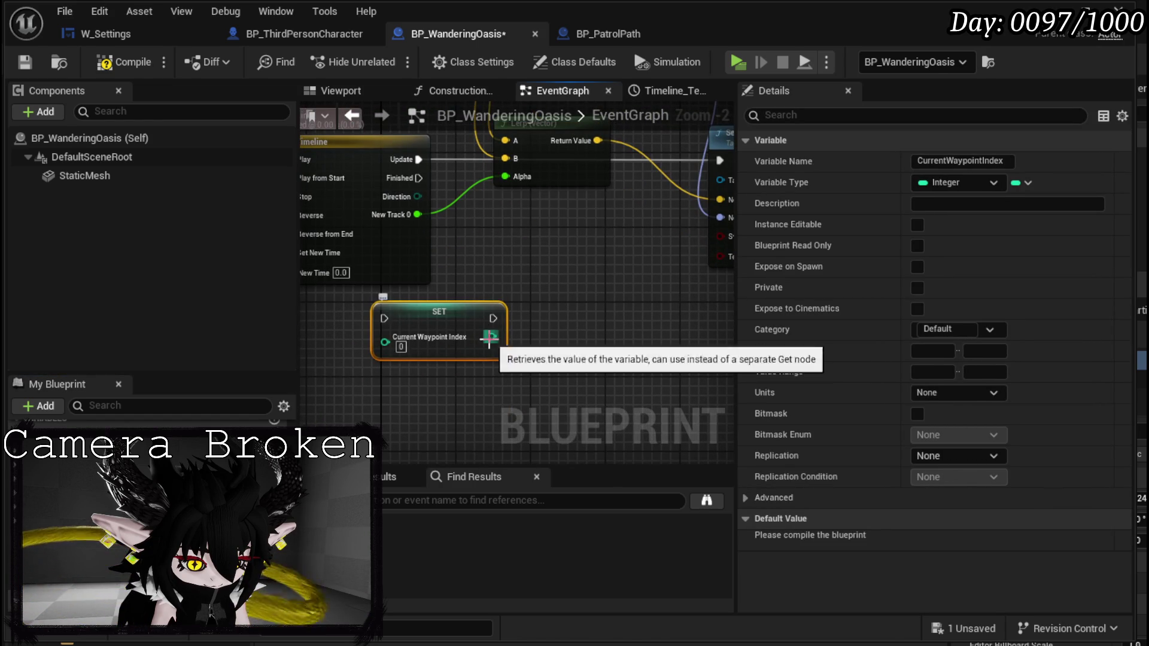
{"action": "left_click_drag", "start_coordinate": [72, 467], "coordinate": [352, 386]}
{"action": "left_click_drag", "start_coordinate": [446, 389], "coordinate": [504, 394]}
{"action": "type", "text": "++"}
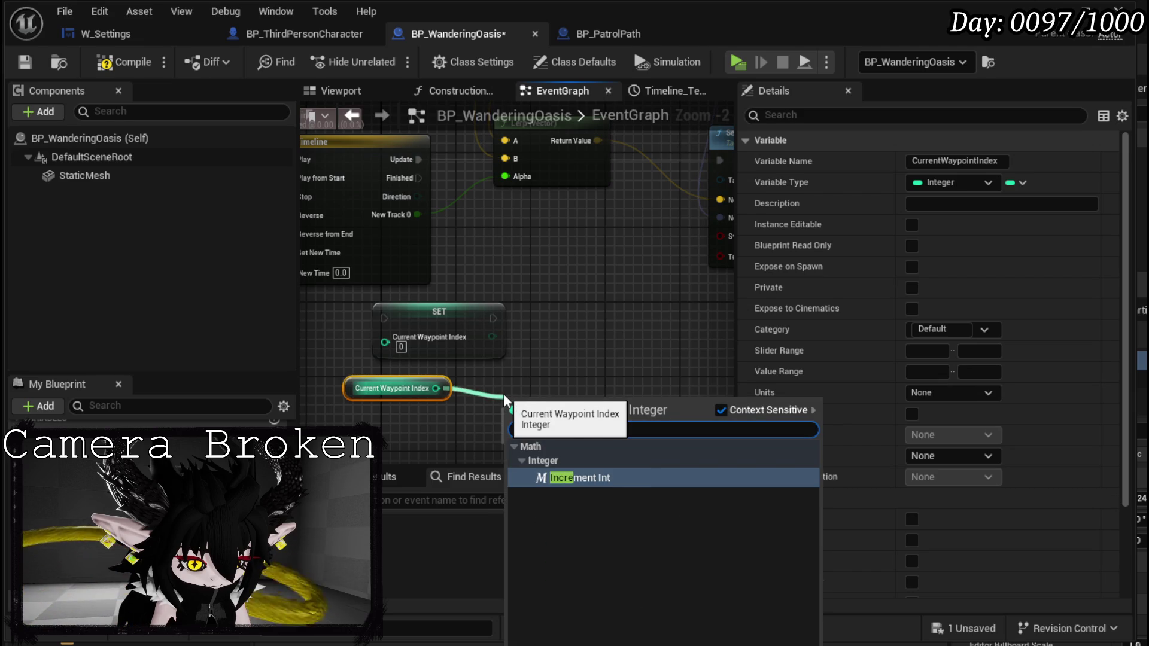
{"action": "key", "text": "Return"}
Connect Timeline Finished to the increment and SET nodes, arranging them neatly.
{"action": "left_click_drag", "start_coordinate": [437, 319], "coordinate": [607, 338]}
{"action": "mouse_move", "coordinate": [540, 406]}
{"action": "left_mouse_down"}
{"action": "mouse_move", "coordinate": [494, 317]}
{"action": "mouse_move", "coordinate": [492, 330]}
{"action": "mouse_move", "coordinate": [552, 328]}
{"action": "left_mouse_up"}
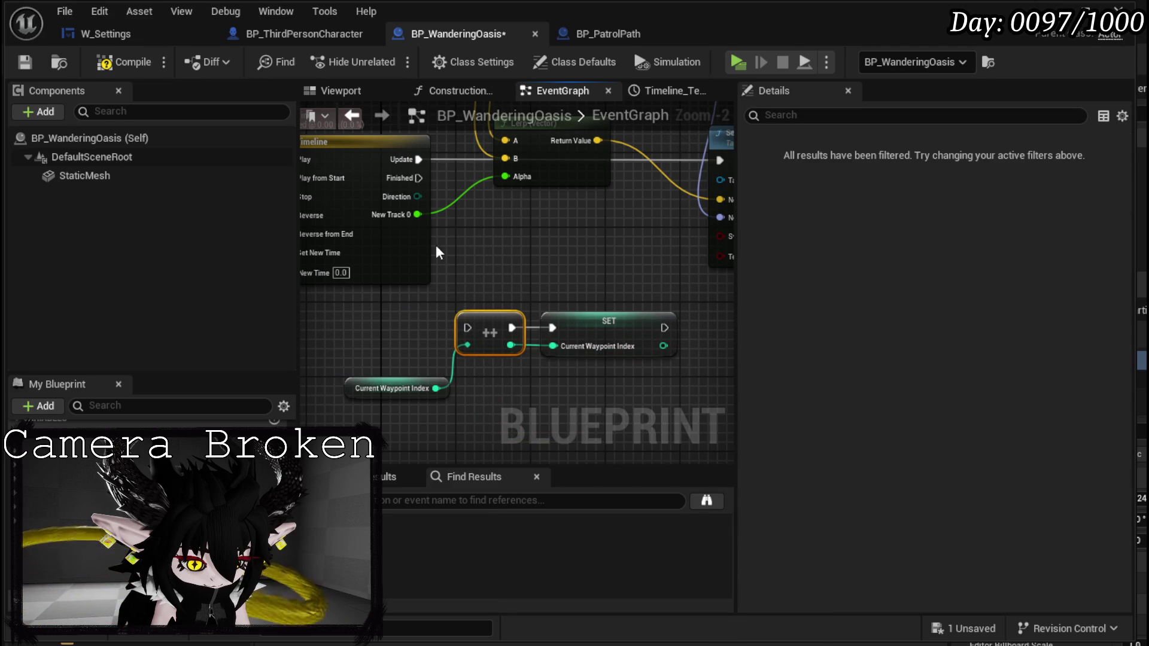
{"action": "left_click_drag", "start_coordinate": [418, 178], "coordinate": [467, 328]}
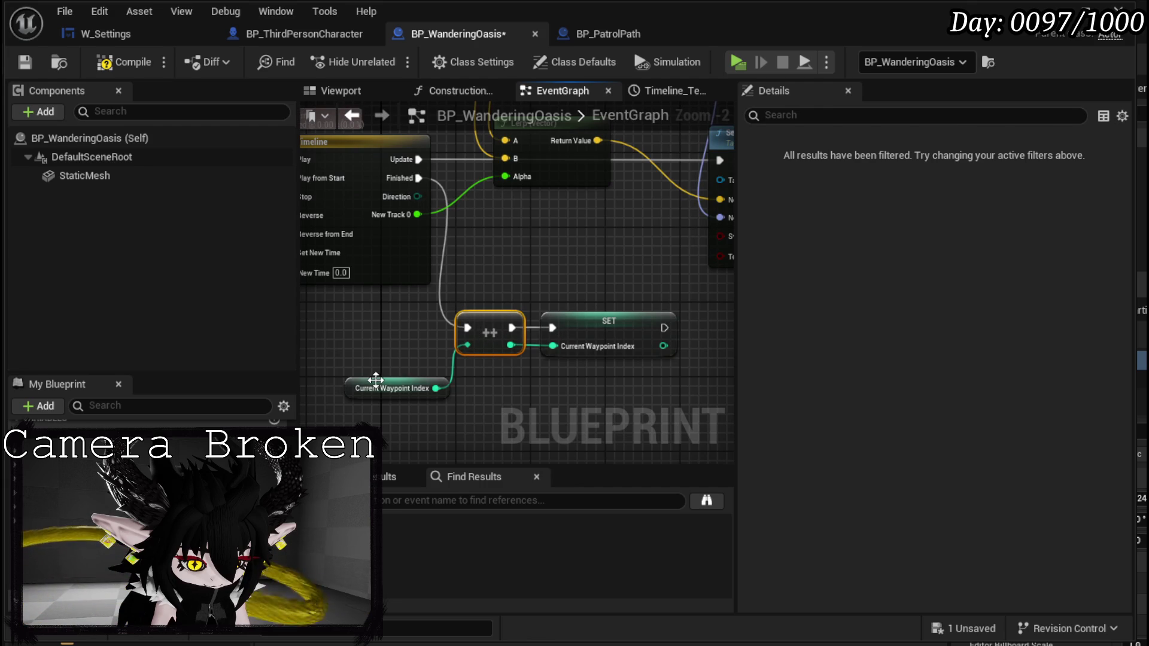
{"action": "left_click_drag", "start_coordinate": [377, 380], "coordinate": [339, 329]}
{"action": "mouse_move", "coordinate": [461, 386]}
{"action": "left_mouse_down"}
{"action": "mouse_move", "coordinate": [577, 321]}
{"action": "mouse_move", "coordinate": [620, 311]}
{"action": "mouse_move", "coordinate": [592, 363]}
{"action": "left_mouse_up"}
{"action": "scroll", "coordinate": [593, 363], "scroll_direction": "down", "scroll_amount": 1}
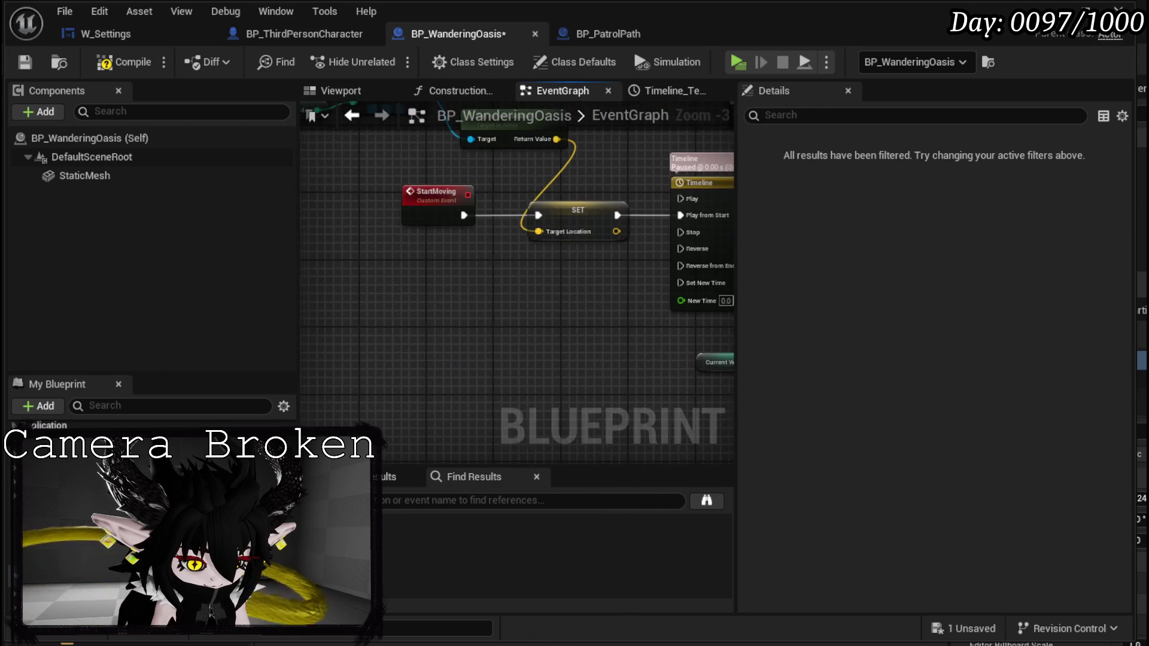
Call StartMoving after the SET node and compile the blueprint.
{"action": "mouse_move", "coordinate": [556, 312]}
{"action": "left_mouse_down"}
{"action": "mouse_move", "coordinate": [627, 315]}
{"action": "mouse_move", "coordinate": [610, 306]}
{"action": "mouse_move", "coordinate": [622, 298]}
{"action": "left_mouse_up"}
{"action": "type", "text": "Start"}
{"action": "left_click", "coordinate": [687, 383]}
{"action": "left_click_drag", "start_coordinate": [508, 282], "coordinate": [629, 292]}
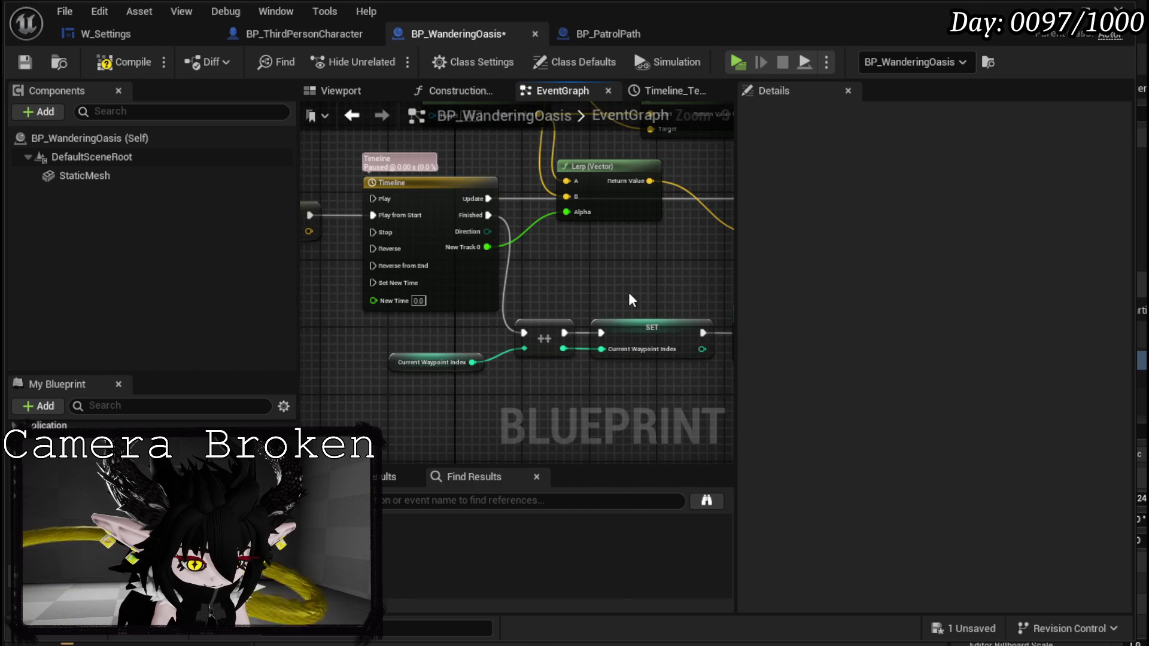
{"action": "scroll", "coordinate": [629, 293], "scroll_direction": "down", "scroll_amount": 1}
{"action": "left_click", "coordinate": [109, 67]}
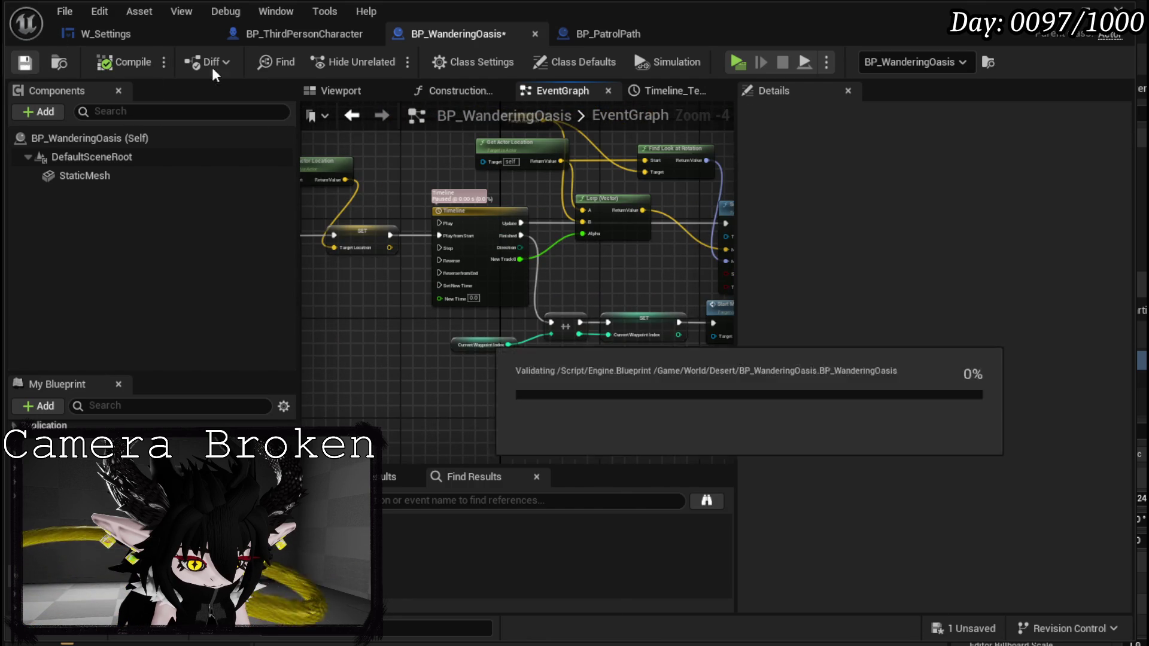
Play-test the level from the level editor, walk forward with W, then stop with Esc.
{"action": "key", "text": "alt+Tab"}
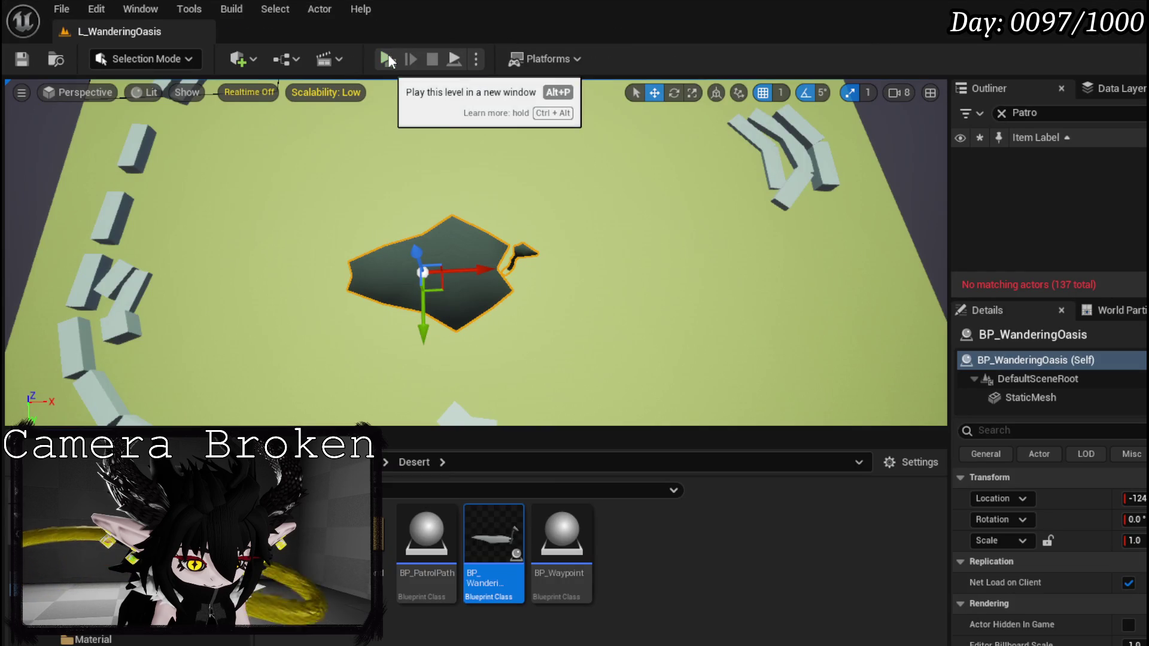
{"action": "left_click", "coordinate": [386, 59]}
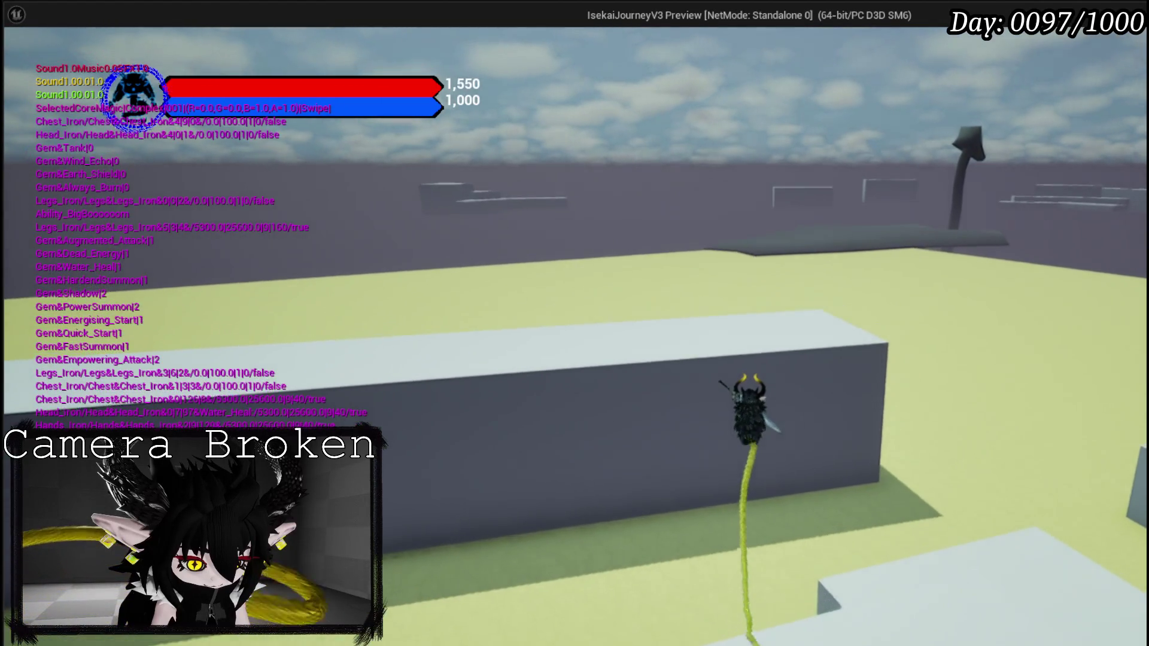
{"action": "key", "text": "w"}
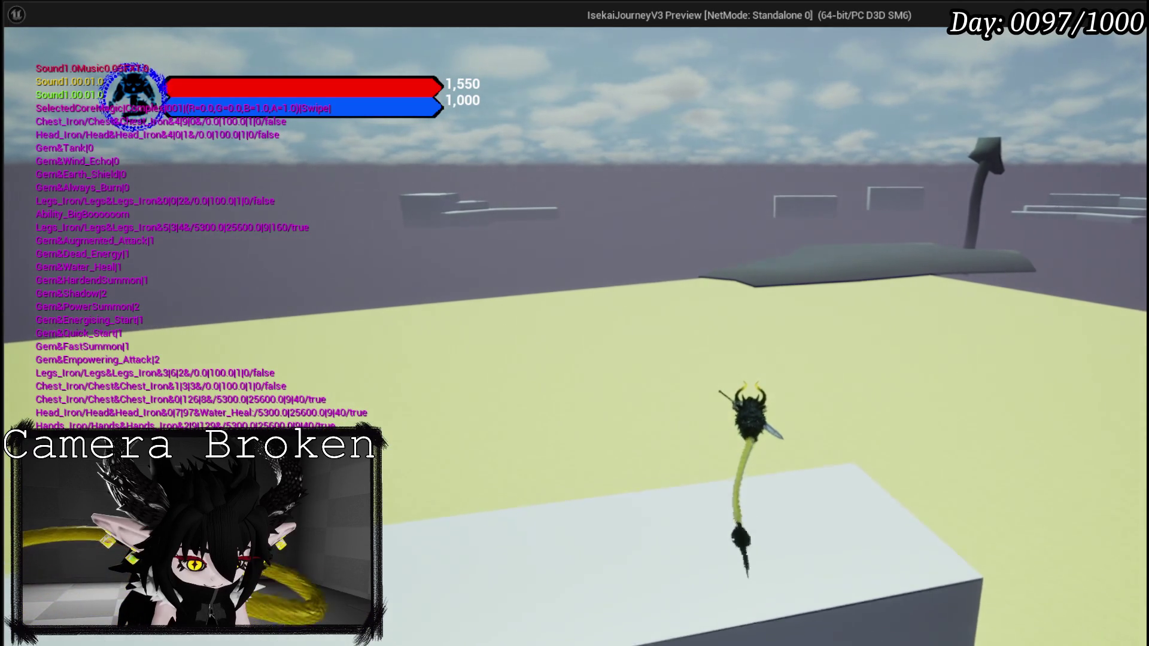
{"action": "key", "text": "Escape"}
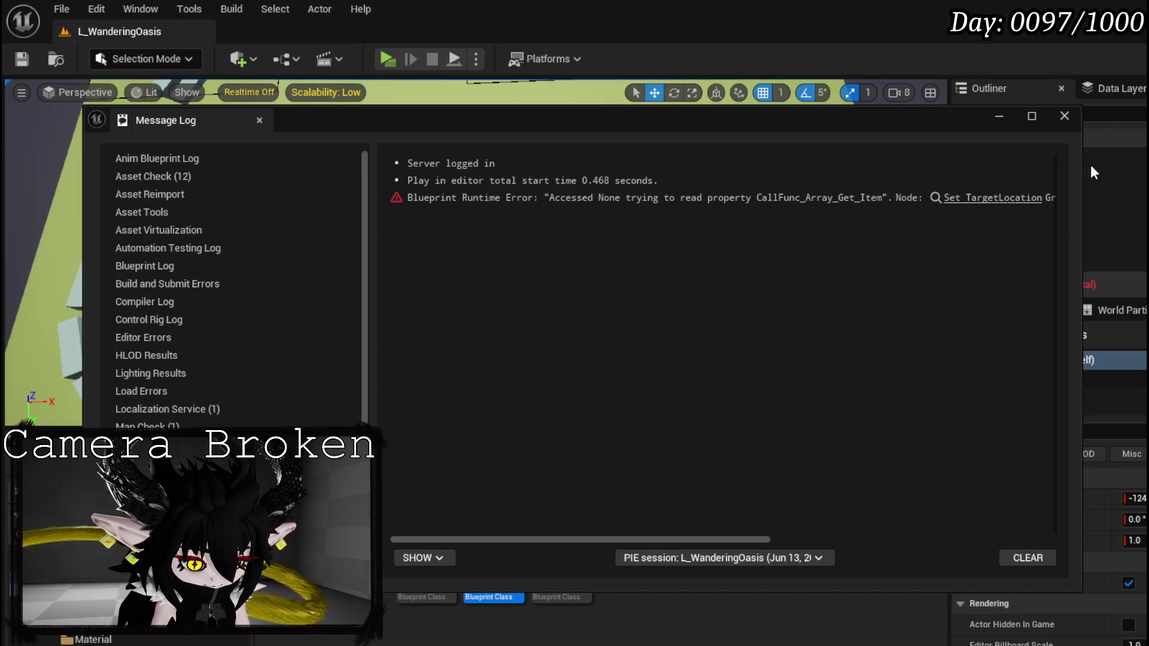
Jump to the Set TargetLocation error node and tidy the Delay and StartMoving nodes.
{"action": "left_click", "coordinate": [963, 198]}
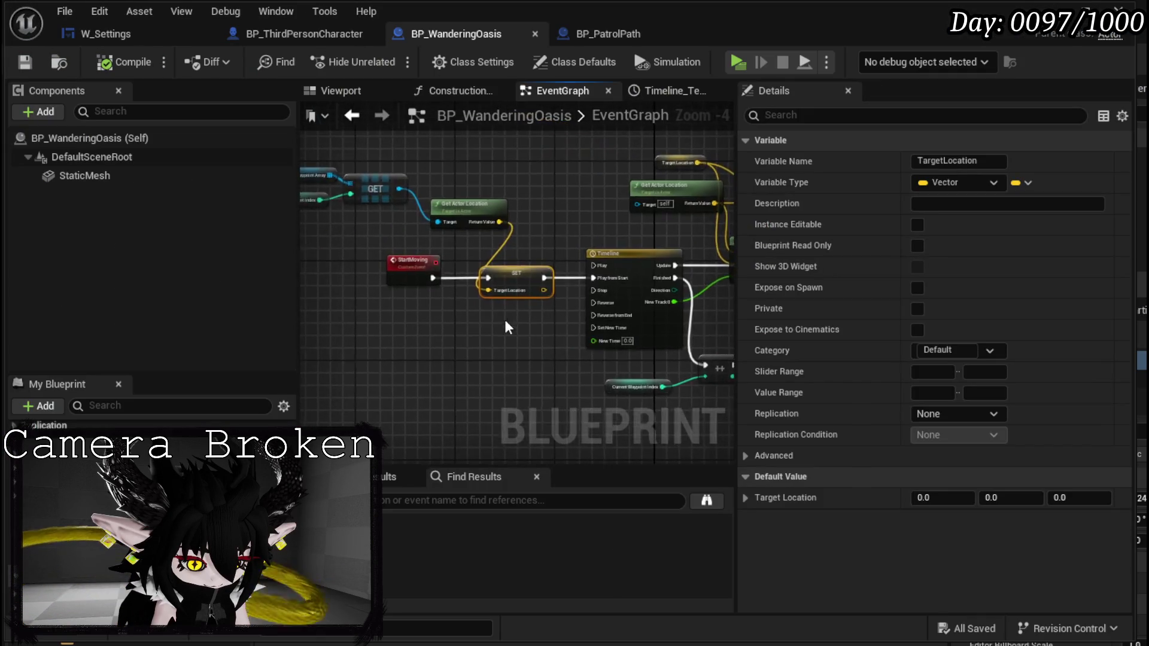
{"action": "scroll", "coordinate": [574, 347], "scroll_direction": "down", "scroll_amount": 2}
{"action": "mouse_move", "coordinate": [688, 206]}
{"action": "left_mouse_down"}
{"action": "mouse_move", "coordinate": [395, 332]}
{"action": "mouse_move", "coordinate": [490, 150]}
{"action": "left_mouse_up"}
{"action": "left_click", "coordinate": [595, 256]}
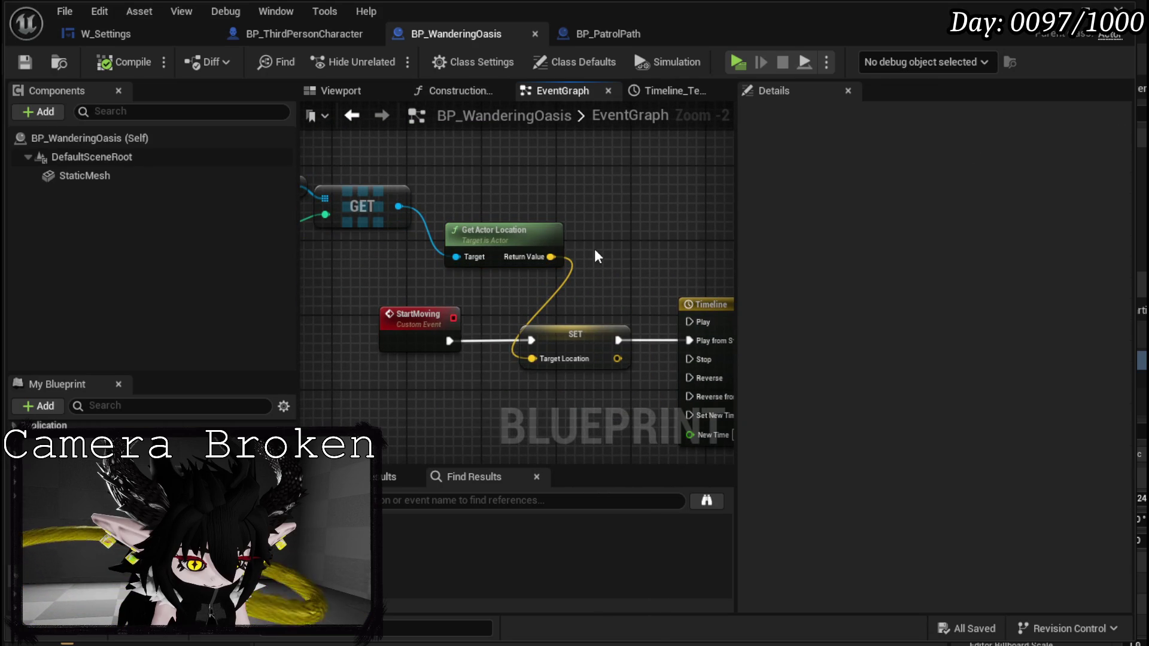
{"action": "scroll", "coordinate": [599, 252], "scroll_direction": "down", "scroll_amount": 2}
{"action": "left_click_drag", "start_coordinate": [598, 252], "coordinate": [479, 354]}
{"action": "mouse_move", "coordinate": [586, 306]}
{"action": "left_mouse_down"}
{"action": "mouse_move", "coordinate": [527, 359]}
{"action": "mouse_move", "coordinate": [731, 260]}
{"action": "left_mouse_up"}
{"action": "left_click_drag", "start_coordinate": [571, 281], "coordinate": [565, 267]}
{"action": "mouse_move", "coordinate": [564, 268]}
{"action": "left_mouse_down"}
{"action": "mouse_move", "coordinate": [541, 299]}
{"action": "mouse_move", "coordinate": [487, 308]}
{"action": "mouse_move", "coordinate": [367, 262]}
{"action": "mouse_move", "coordinate": [485, 234]}
{"action": "left_mouse_up"}
{"action": "left_click", "coordinate": [488, 308]}
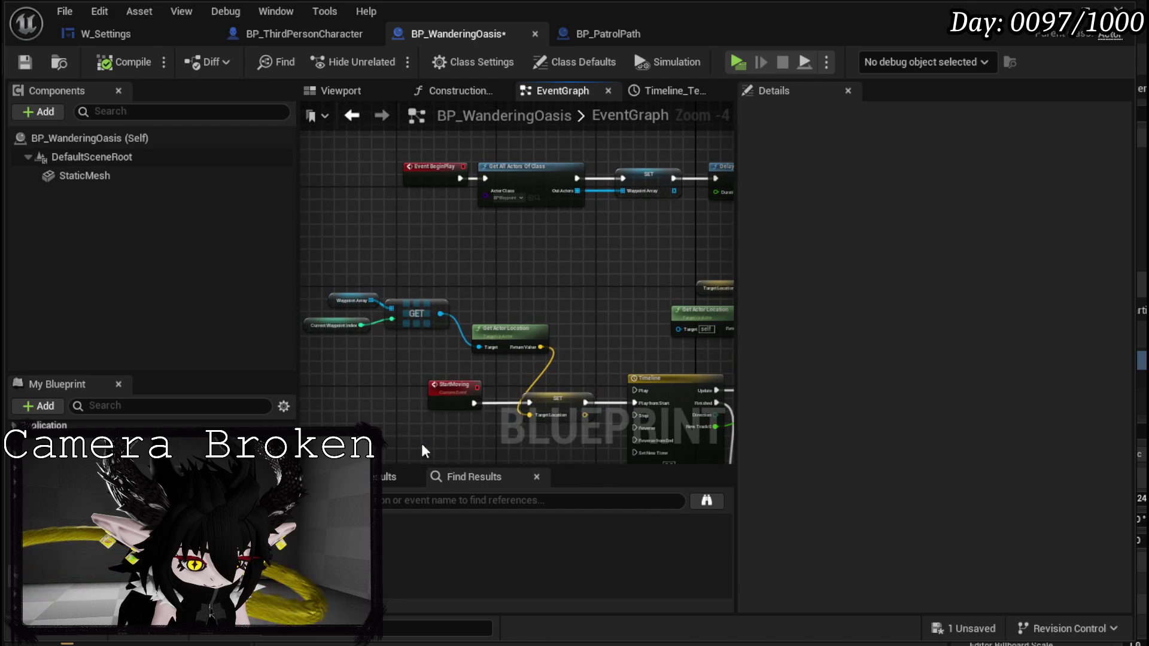
Inspect the StartMoving event and the Current Waypoint Index default value.
{"action": "right_click", "coordinate": [450, 405]}
{"action": "key", "text": "Escape"}
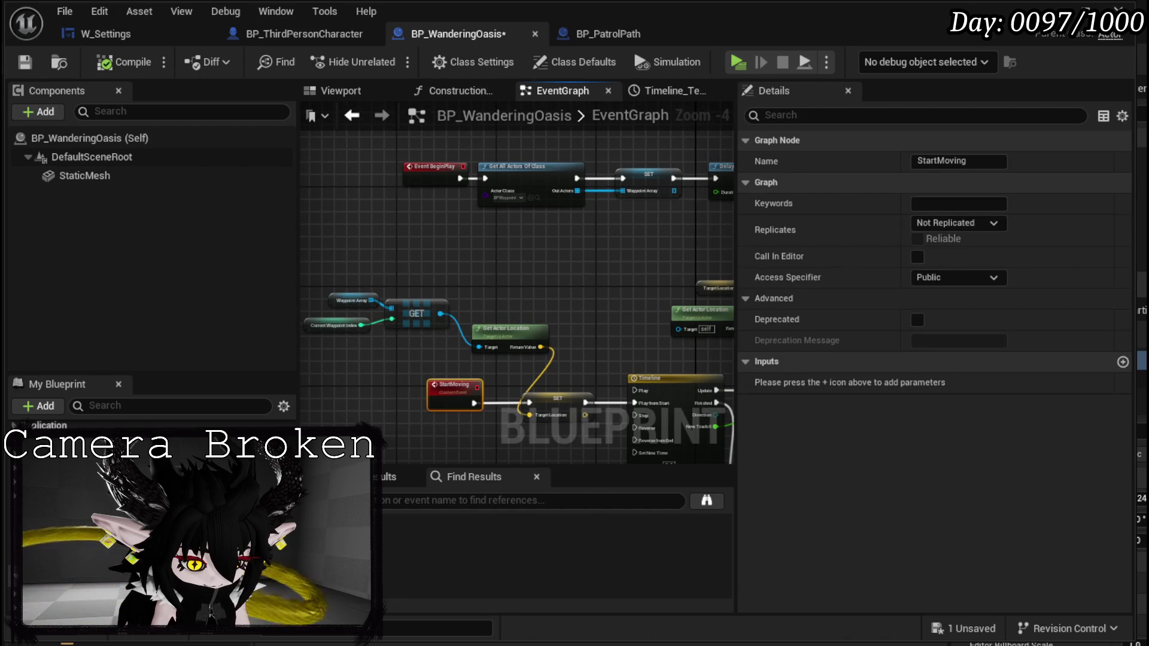
{"action": "scroll", "coordinate": [619, 300], "scroll_direction": "up", "scroll_amount": 2}
{"action": "mouse_move", "coordinate": [622, 317]}
{"action": "left_mouse_down"}
{"action": "mouse_move", "coordinate": [651, 232]}
{"action": "mouse_move", "coordinate": [501, 302]}
{"action": "left_mouse_up"}
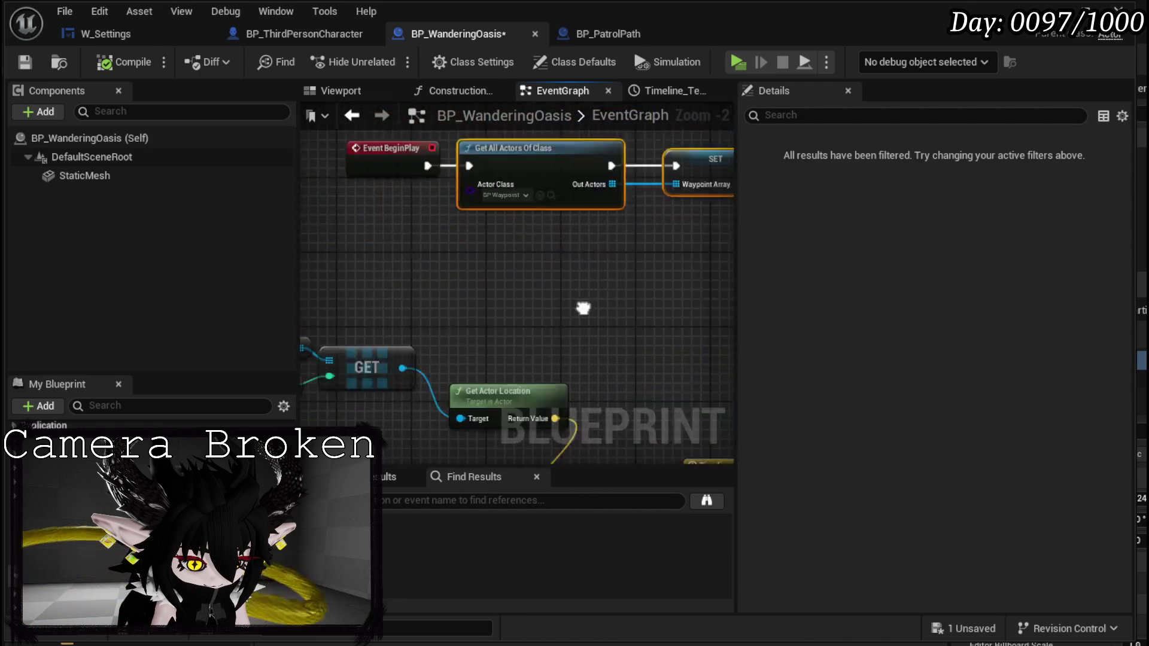
{"action": "left_click", "coordinate": [434, 348]}
{"action": "scroll", "coordinate": [1000, 377], "scroll_direction": "down", "scroll_amount": 6}
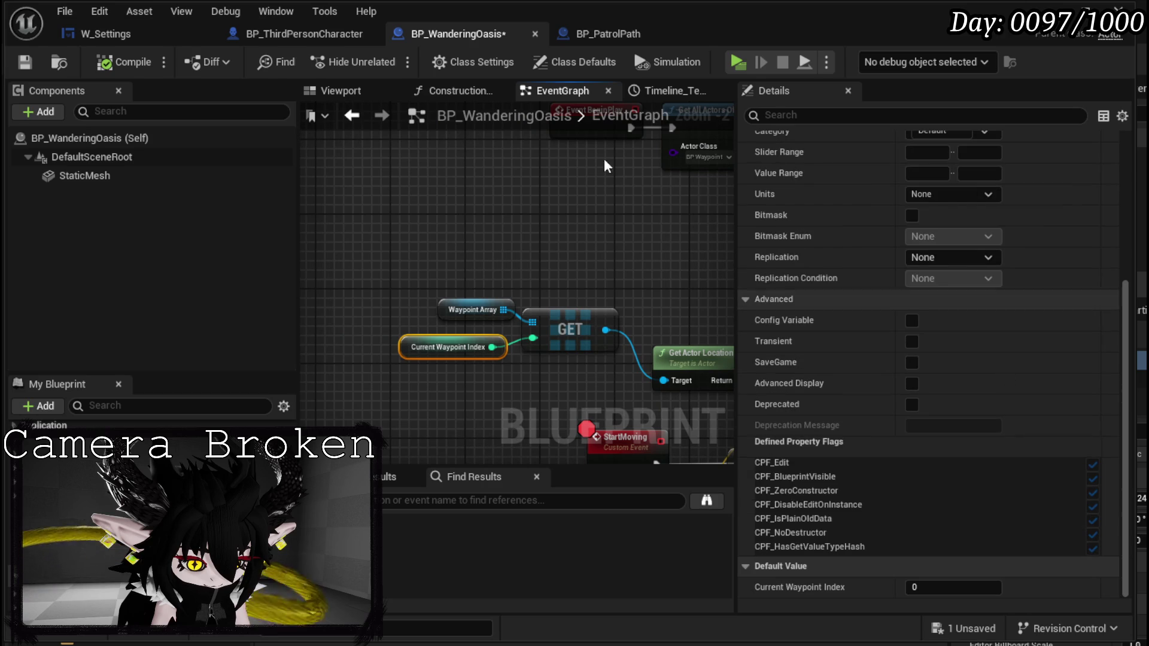
Compile and save the blueprint, check Event BeginPlay, and close the Message Log.
{"action": "left_click", "coordinate": [114, 61]}
{"action": "left_click_drag", "start_coordinate": [595, 144], "coordinate": [407, 231]}
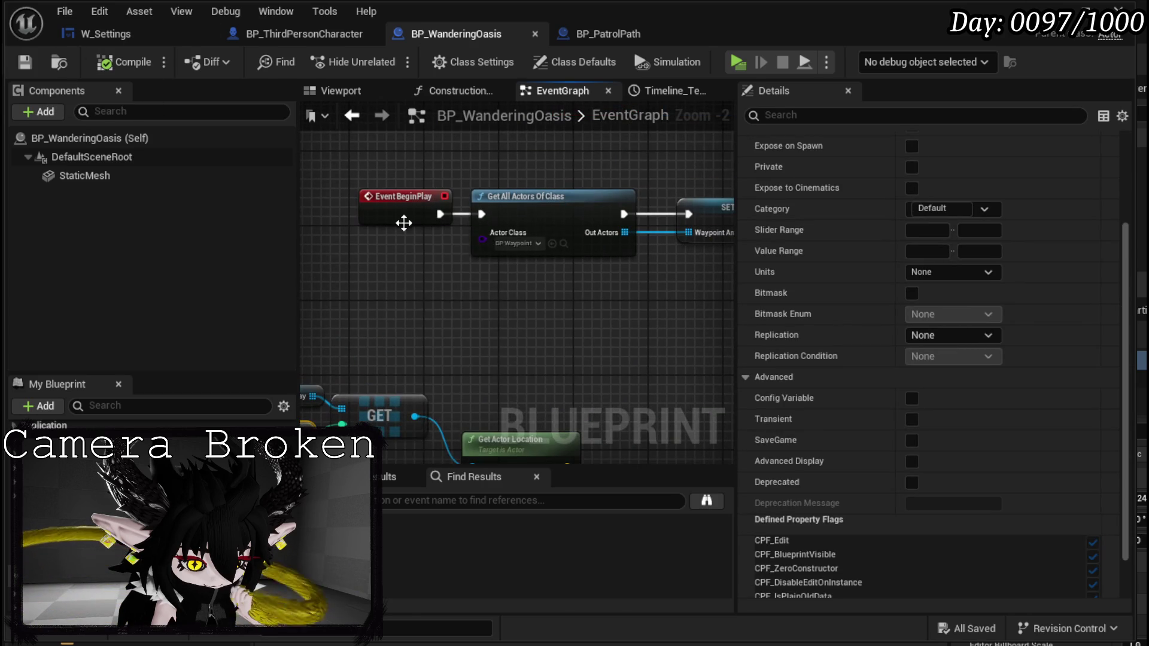
{"action": "right_click", "coordinate": [407, 230]}
{"action": "left_click", "coordinate": [460, 553]}
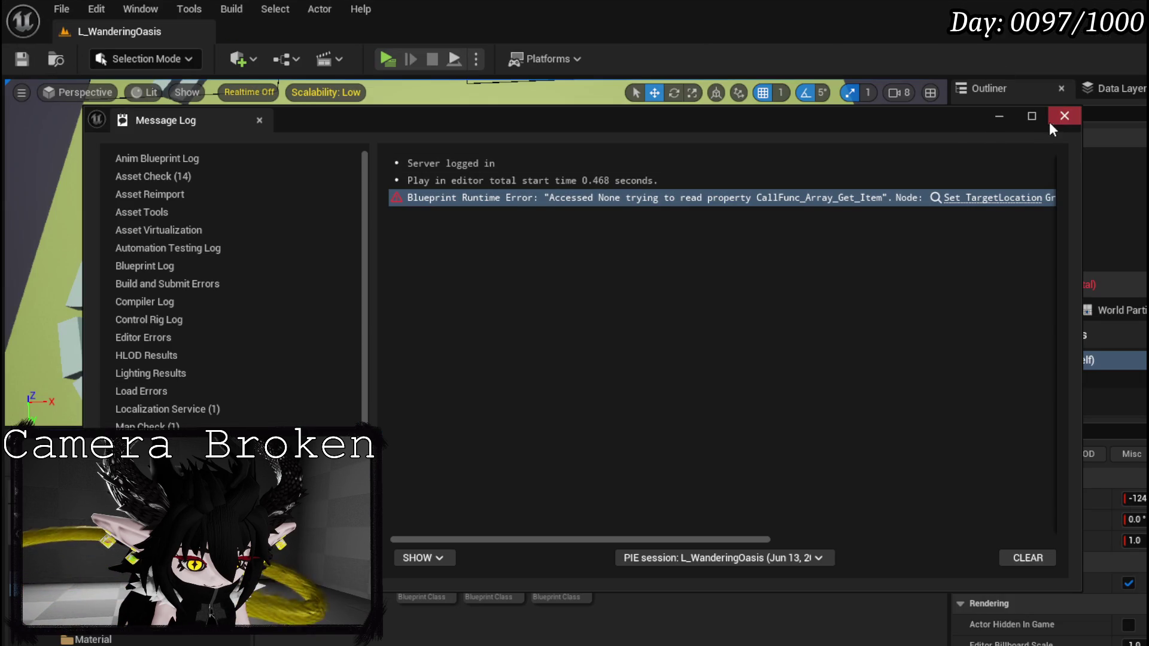
{"action": "left_click", "coordinate": [1059, 116]}
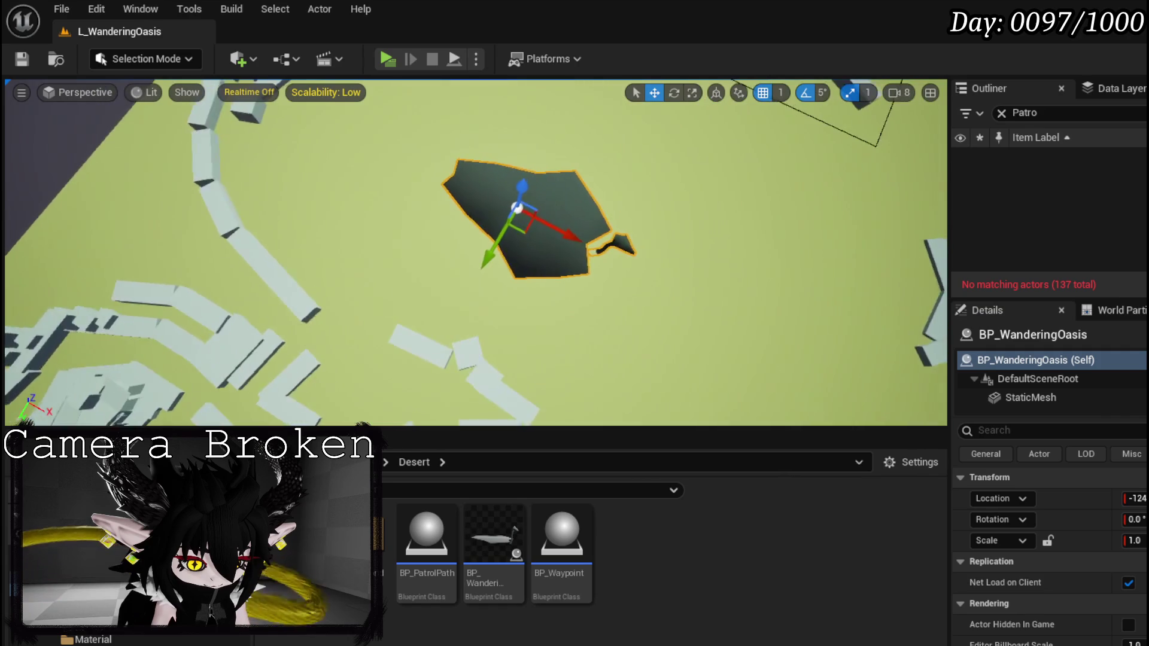
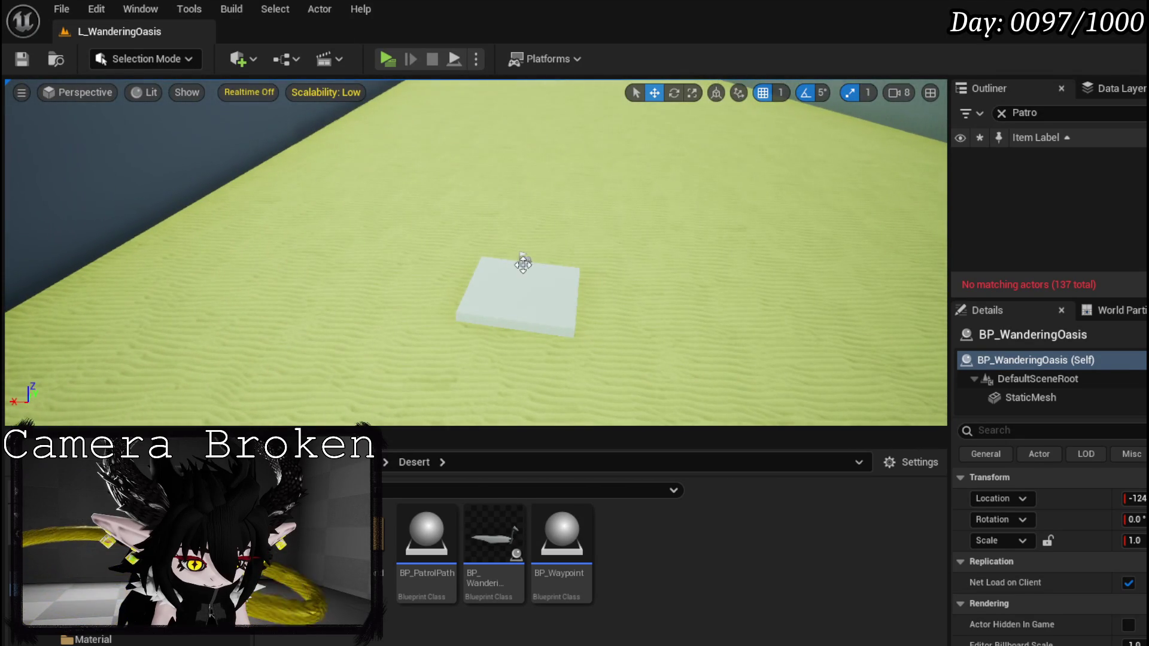
Select the PlayerStart and search its Details for Dis, Enabl and activ, then clear the search.
{"action": "left_click", "coordinate": [525, 259]}
{"action": "type", "text": "Dis"}
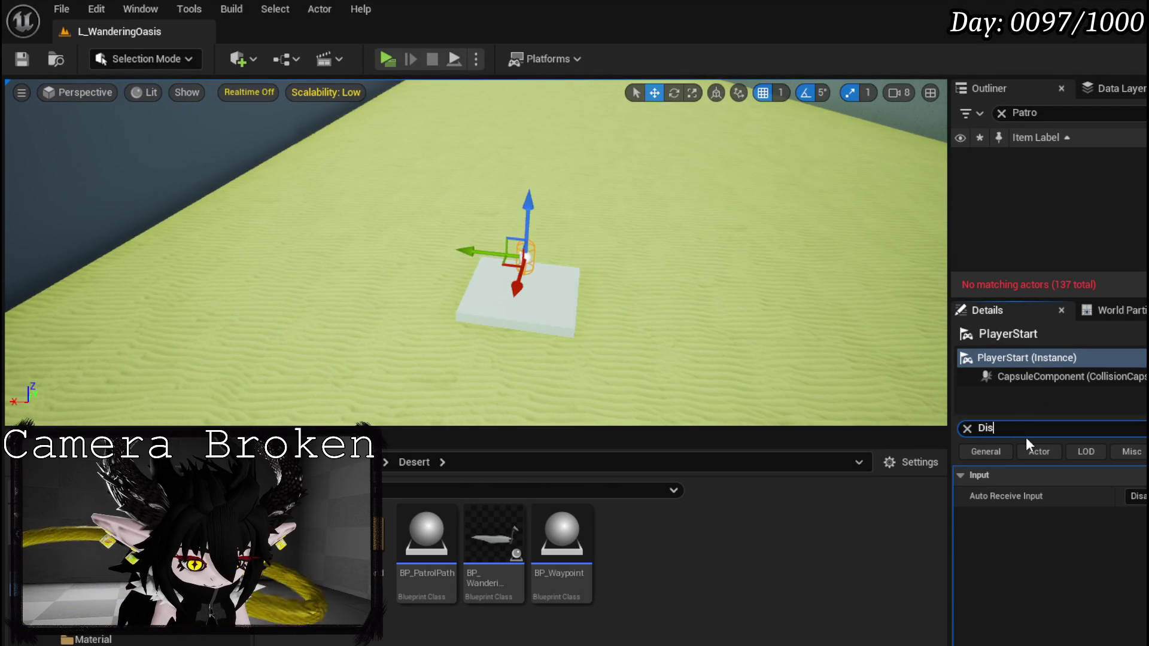
{"action": "key", "text": "BackSpace"}
{"action": "key", "text": "BackSpace"}
{"action": "key", "text": "BackSpace"}
{"action": "type", "text": "Enabl"}
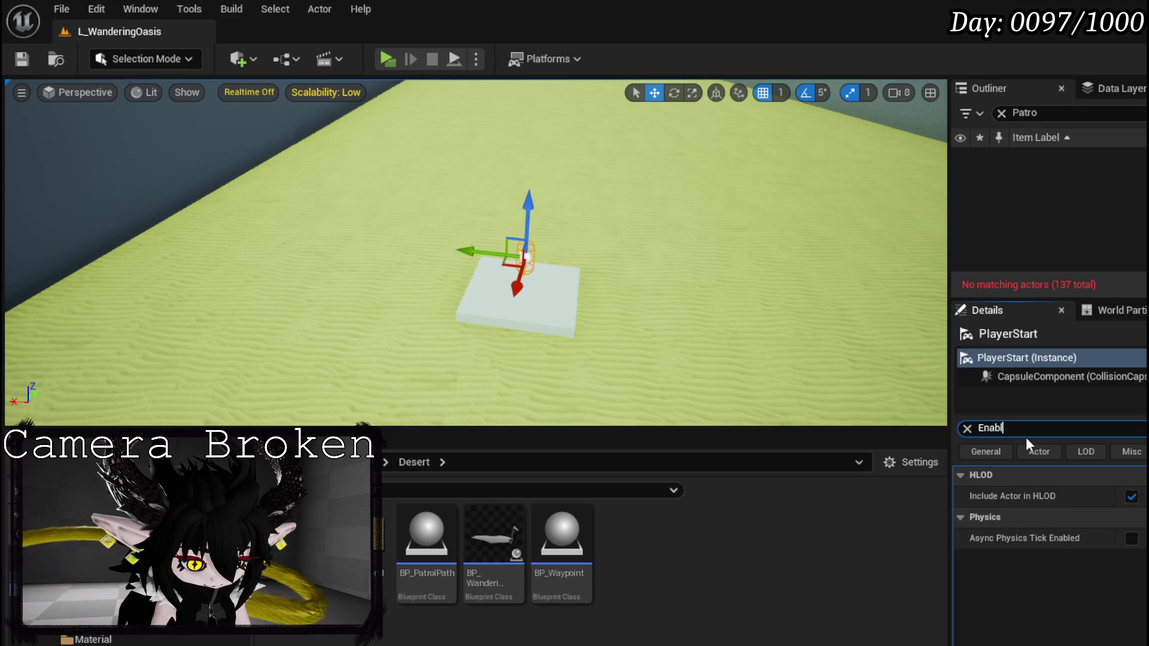
{"action": "key", "text": "BackSpace"}
{"action": "key", "text": "BackSpace"}
{"action": "key", "text": "BackSpace"}
{"action": "type", "text": "activ"}
{"action": "key", "text": "BackSpace"}
{"action": "key", "text": "BackSpace"}
{"action": "key", "text": "BackSpace"}
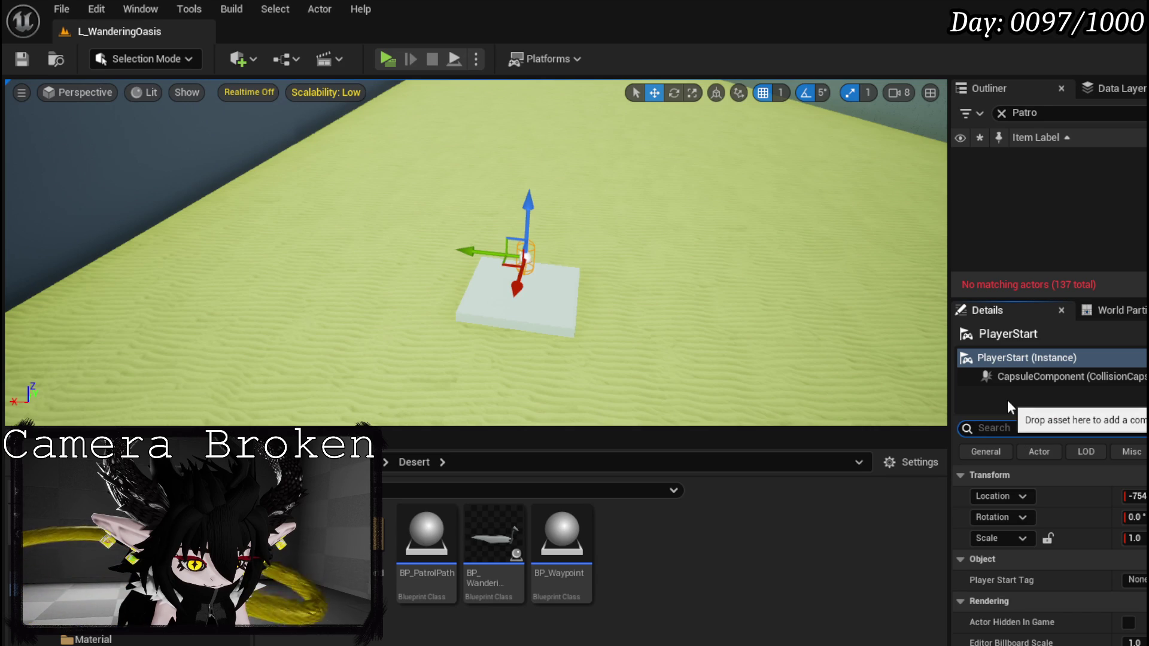
Drag the PlayerStart along toward the long pale block.
{"action": "mouse_move", "coordinate": [575, 256]}
{"action": "left_mouse_down"}
{"action": "mouse_move", "coordinate": [568, 231]}
{"action": "mouse_move", "coordinate": [559, 266]}
{"action": "mouse_move", "coordinate": [587, 270]}
{"action": "left_mouse_up"}
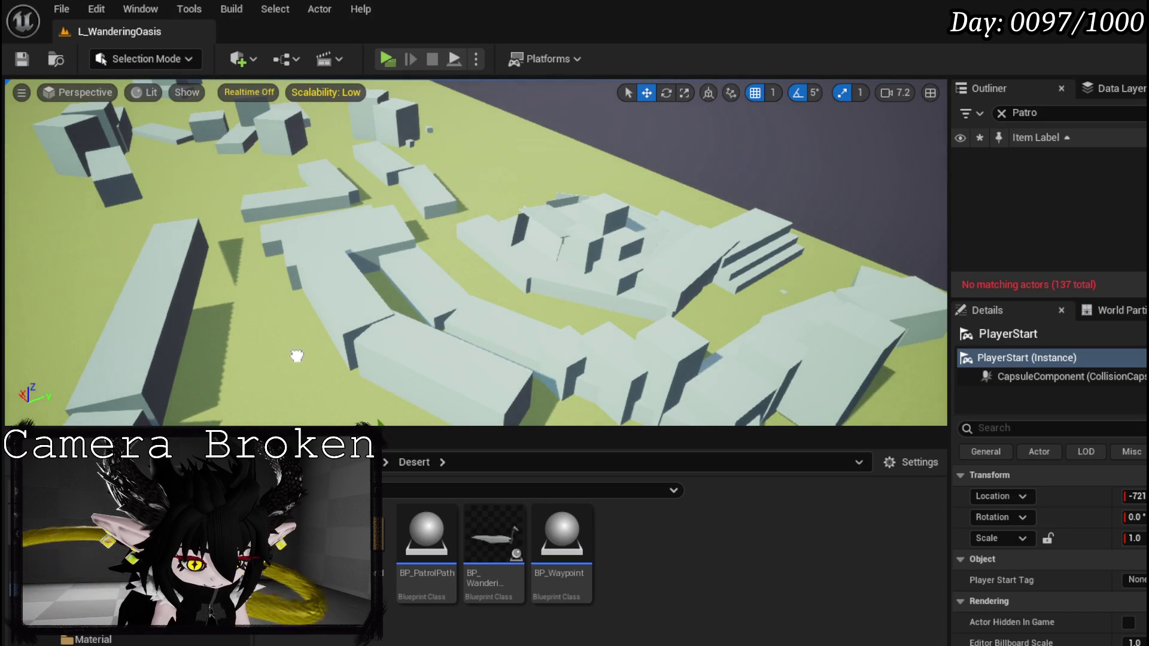
{"action": "key", "text": "f"}
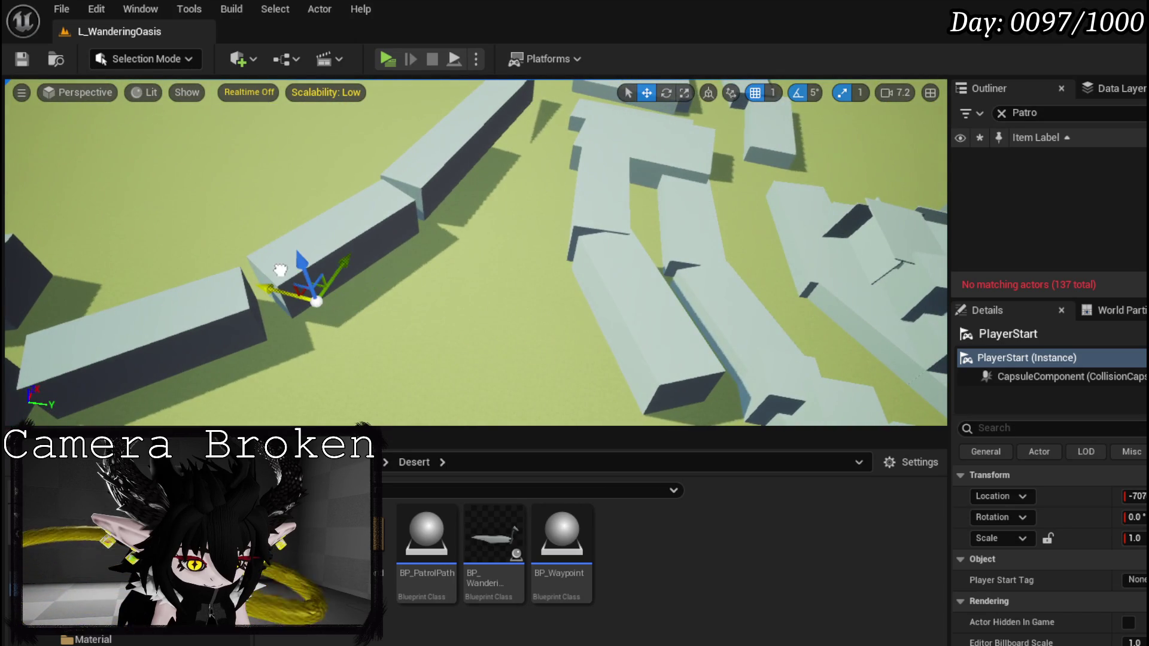
{"action": "mouse_move", "coordinate": [340, 268]}
{"action": "left_mouse_down"}
{"action": "mouse_move", "coordinate": [389, 180]}
{"action": "mouse_move", "coordinate": [398, 204]}
{"action": "mouse_move", "coordinate": [335, 344]}
{"action": "mouse_move", "coordinate": [395, 346]}
{"action": "left_mouse_up"}
{"action": "left_click_drag", "start_coordinate": [494, 230], "coordinate": [494, 229]}
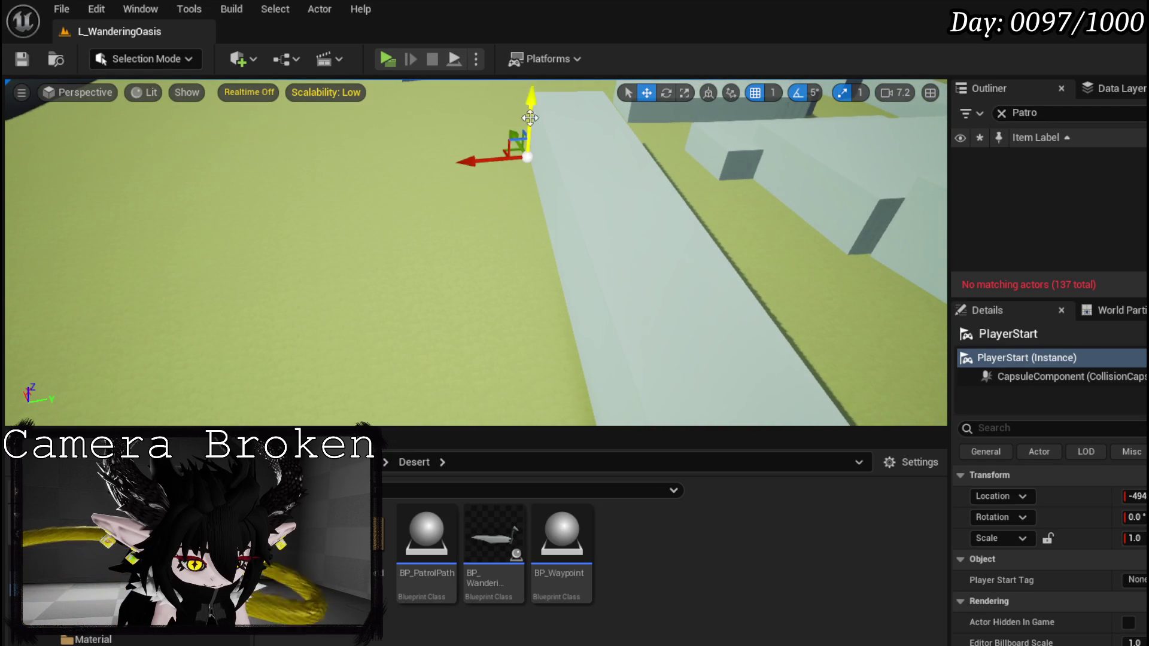
{"action": "left_click_drag", "start_coordinate": [554, 154], "coordinate": [485, 174]}
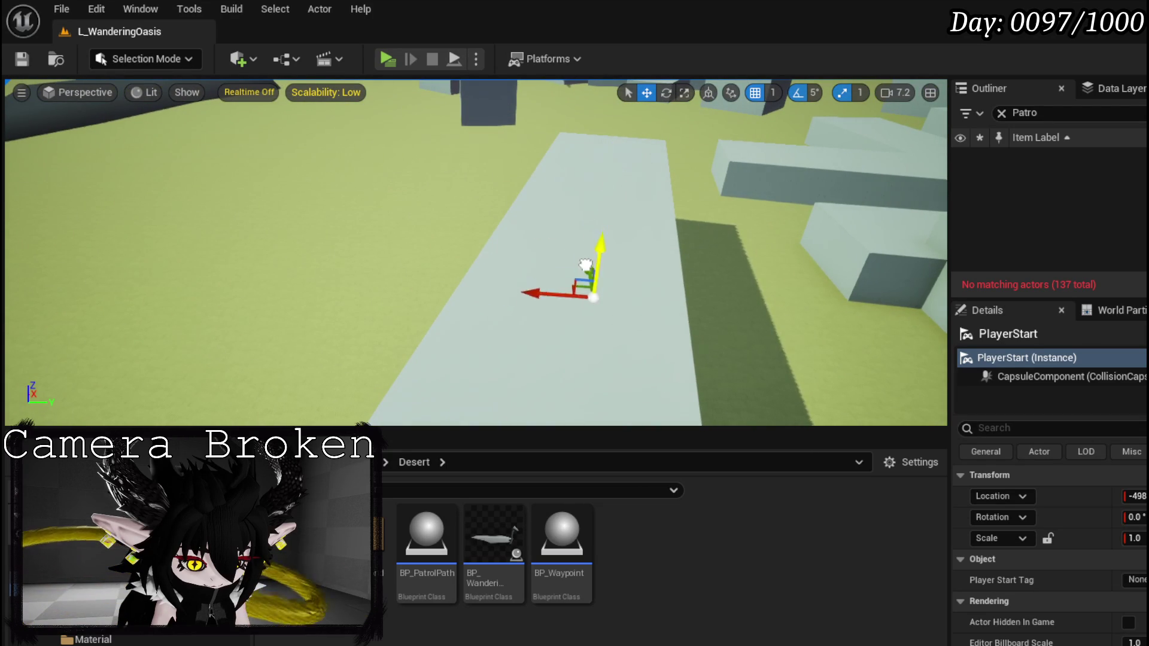
{"action": "left_click_drag", "start_coordinate": [566, 295], "coordinate": [375, 346]}
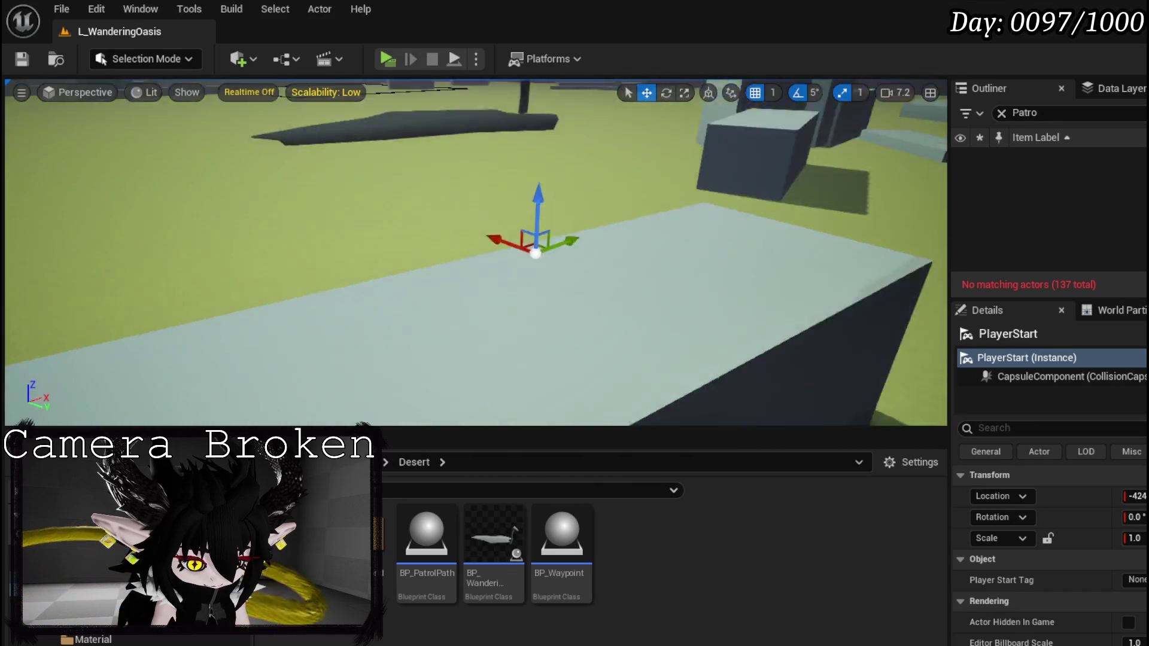
{"action": "left_click_drag", "start_coordinate": [268, 355], "coordinate": [304, 339]}
Settle the PlayerStart just above the block's top surface and save the level.
{"action": "left_click_drag", "start_coordinate": [765, 285], "coordinate": [556, 226]}
{"action": "left_click_drag", "start_coordinate": [456, 209], "coordinate": [642, 229]}
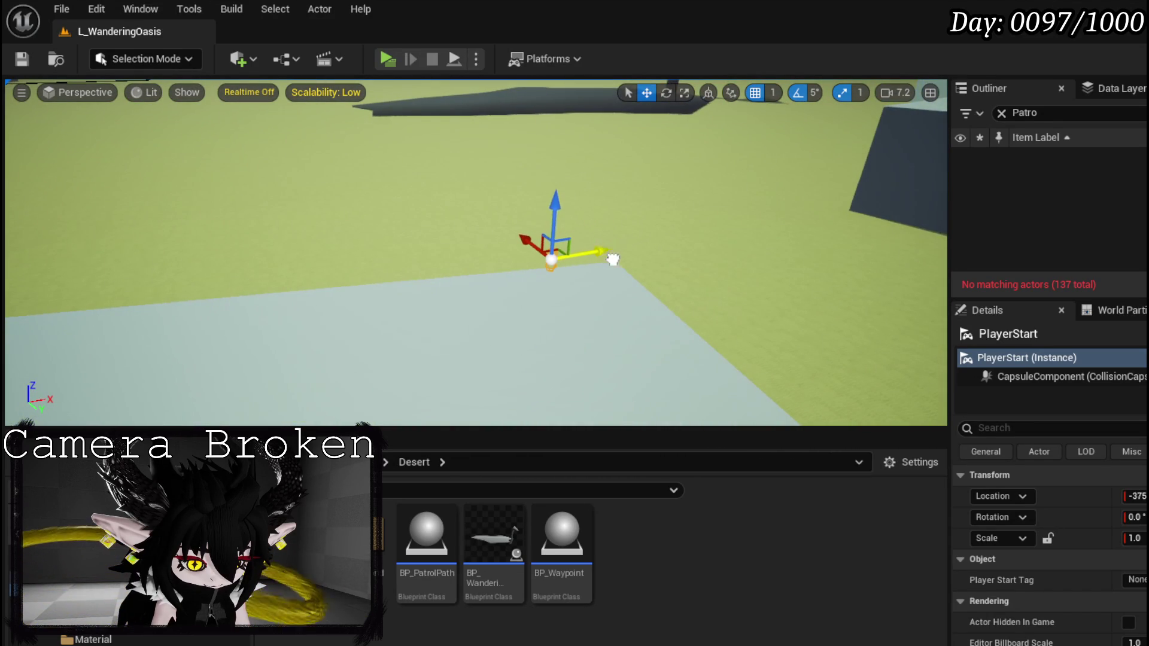
{"action": "left_click_drag", "start_coordinate": [555, 210], "coordinate": [554, 256]}
{"action": "key", "text": "f"}
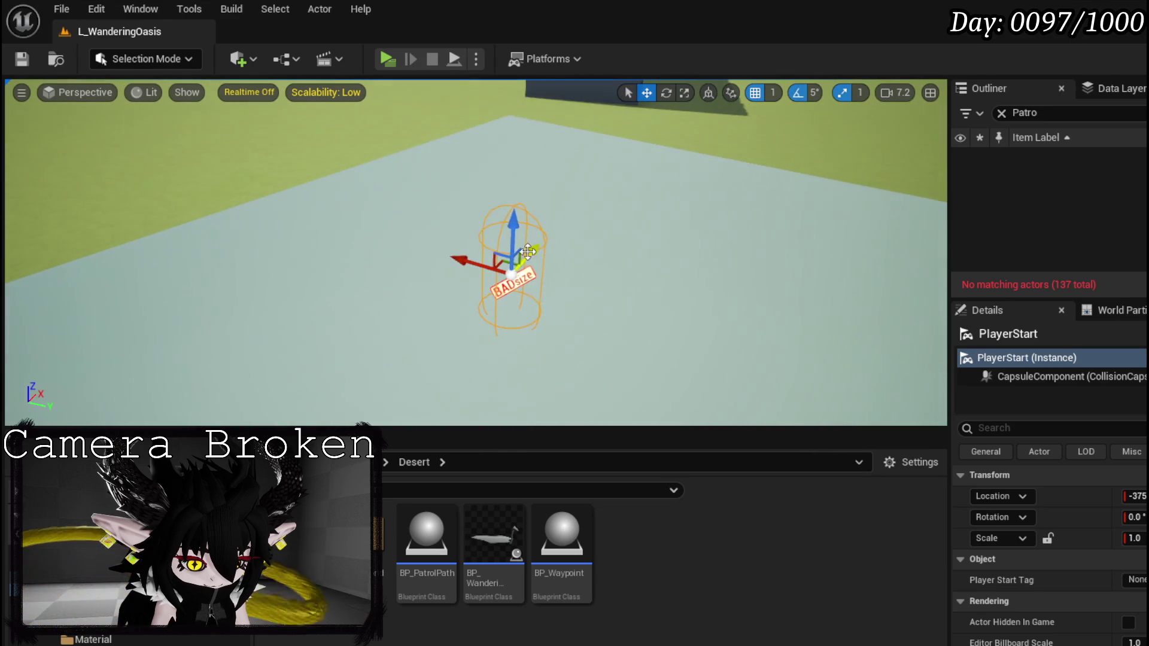
{"action": "left_click_drag", "start_coordinate": [513, 218], "coordinate": [516, 173]}
{"action": "left_click", "coordinate": [21, 59]}
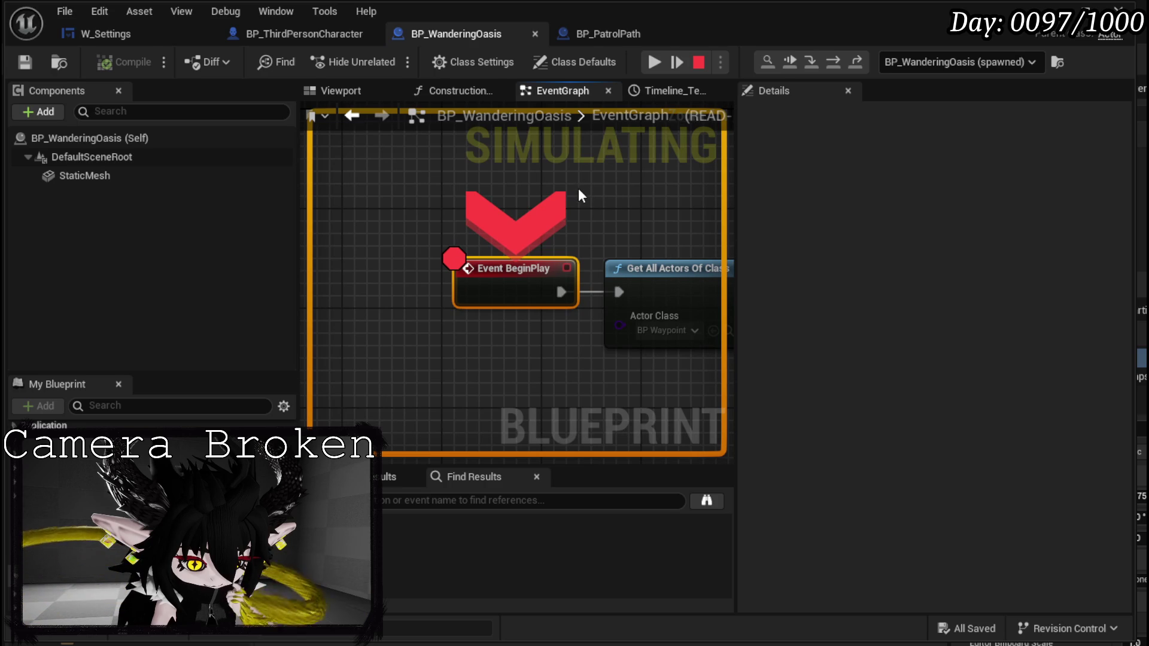
Step over to Get All Actors Of Class and SET Waypoint Array, checking Waypoint Array shows Num=0.
{"action": "left_click", "coordinate": [833, 61]}
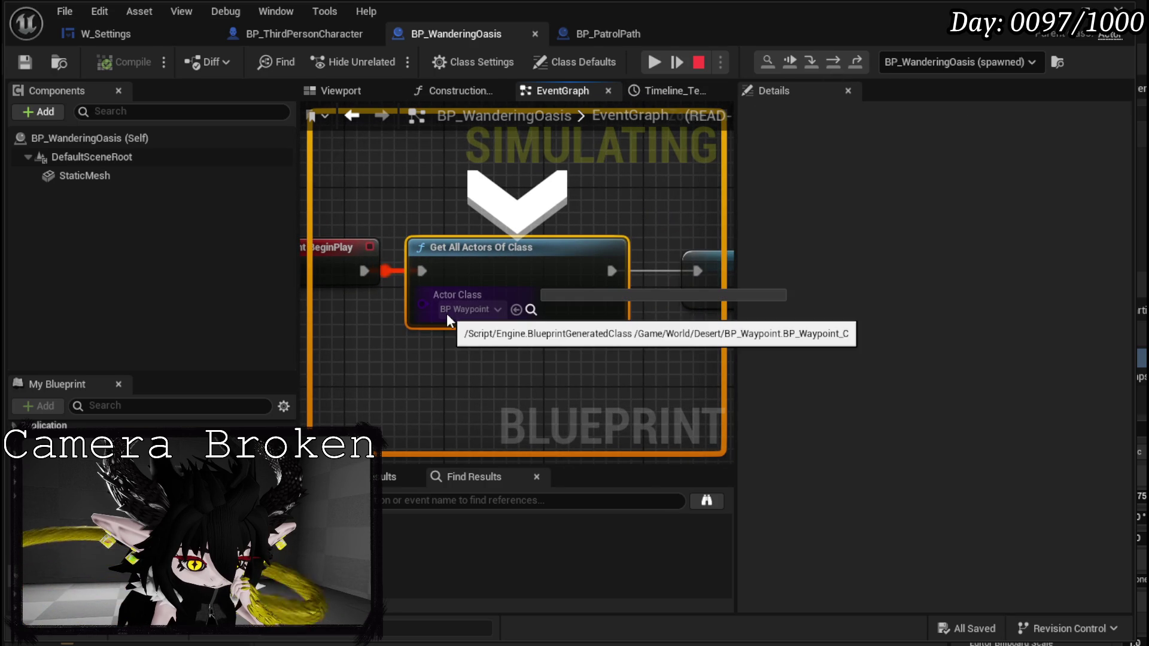
{"action": "left_click", "coordinate": [833, 61]}
{"action": "mouse_move", "coordinate": [458, 304]}
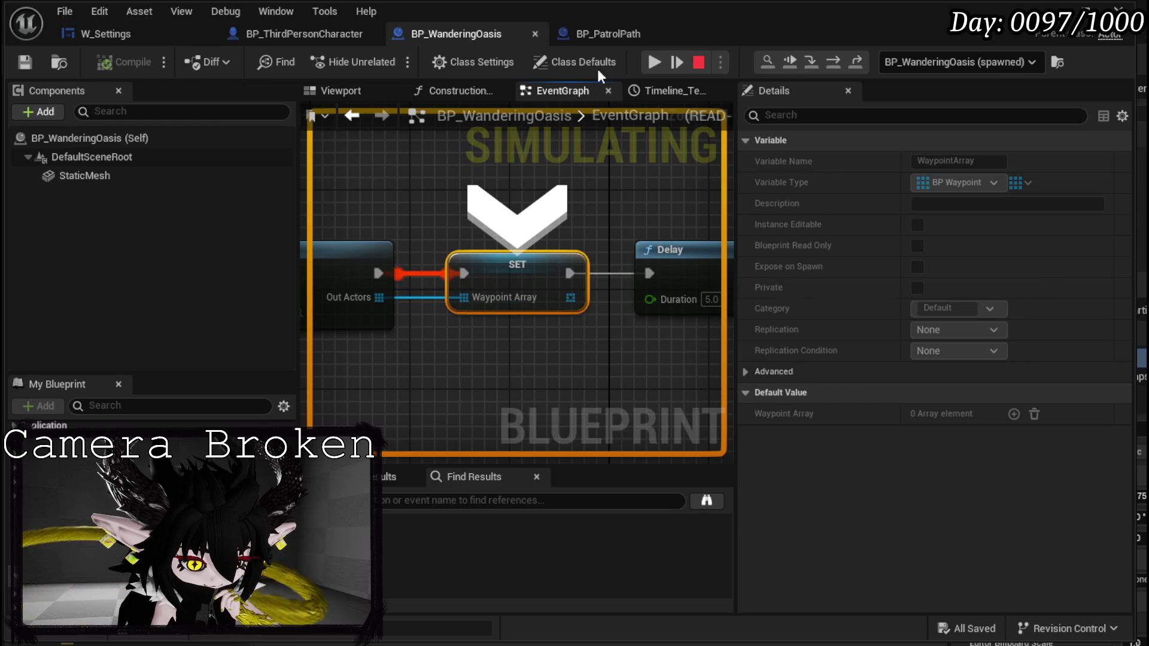
Resume, step from StartMoving to the SET node, then stop the simulation and close the Message Log.
{"action": "left_click", "coordinate": [654, 62]}
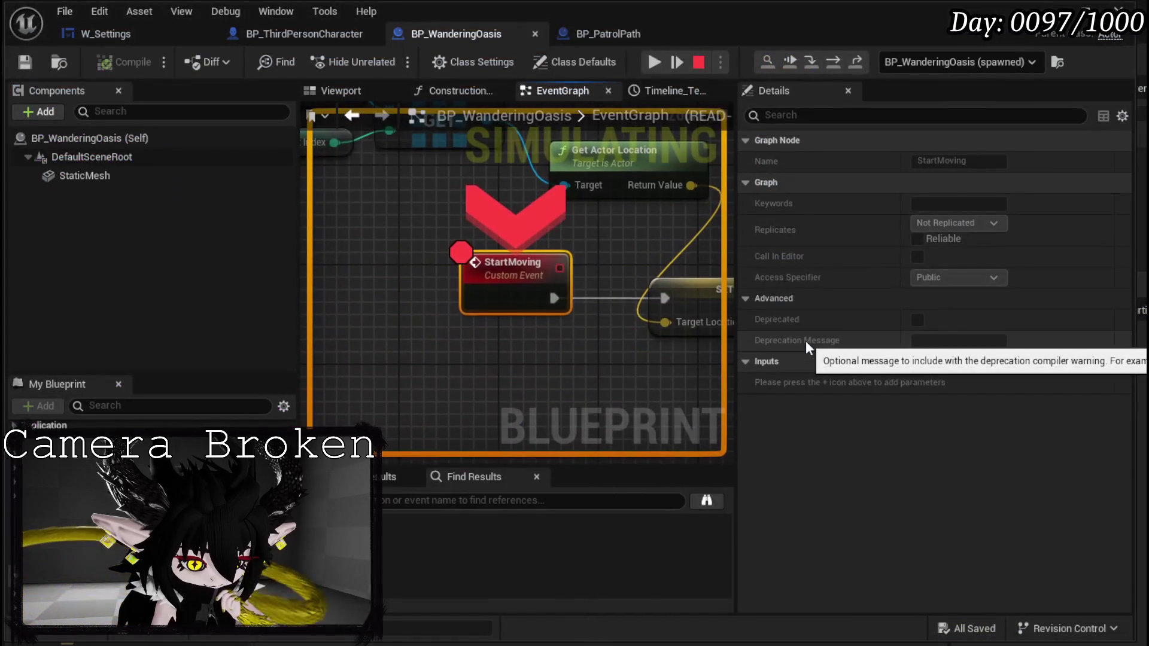
{"action": "left_click", "coordinate": [832, 62]}
{"action": "mouse_move", "coordinate": [461, 297]}
{"action": "left_mouse_down"}
{"action": "mouse_move", "coordinate": [530, 425]}
{"action": "mouse_move", "coordinate": [568, 419]}
{"action": "mouse_move", "coordinate": [619, 339]}
{"action": "left_mouse_up"}
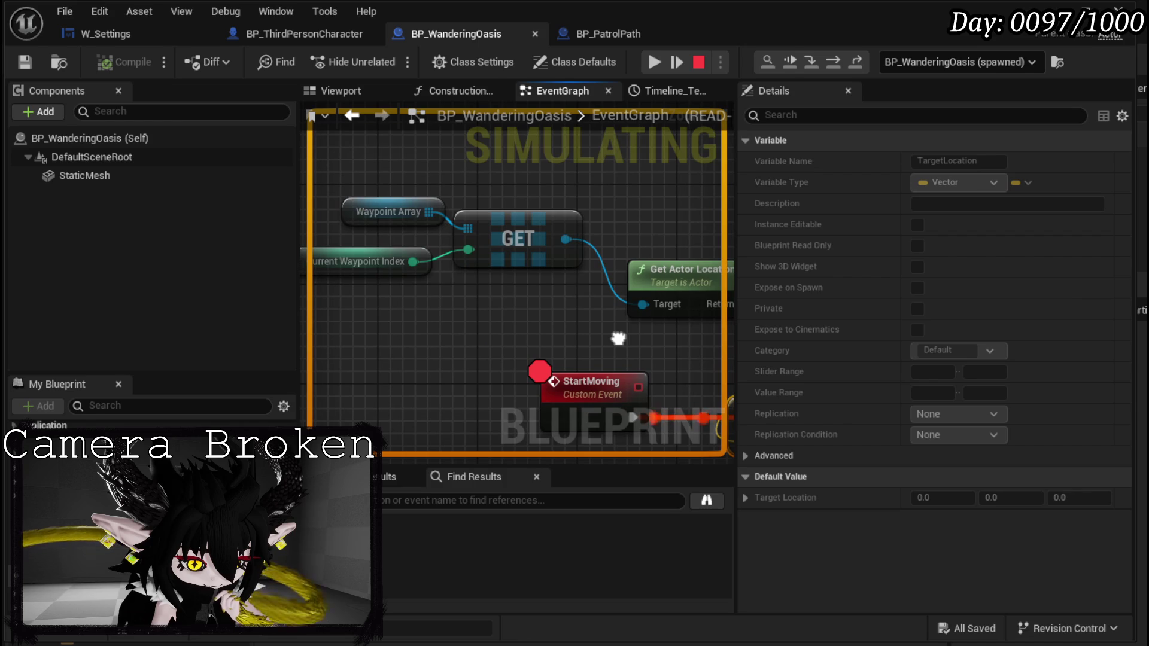
{"action": "mouse_move", "coordinate": [411, 216]}
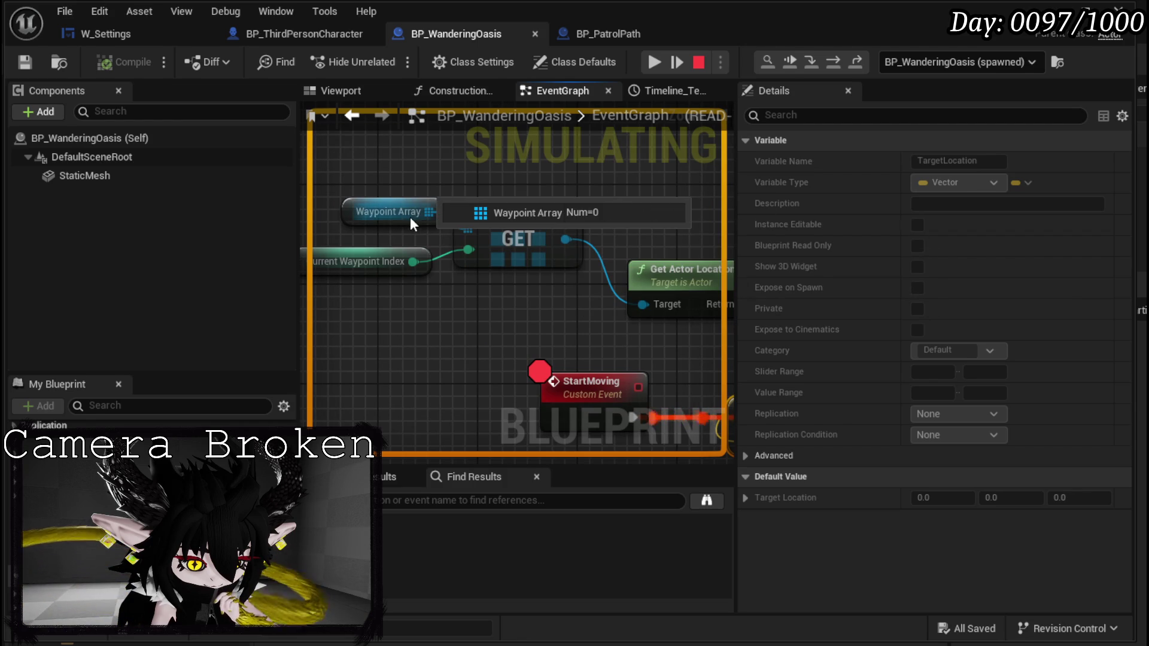
{"action": "mouse_move", "coordinate": [666, 141]}
{"action": "left_mouse_down"}
{"action": "mouse_move", "coordinate": [554, 251]}
{"action": "mouse_move", "coordinate": [644, 330]}
{"action": "mouse_move", "coordinate": [661, 327]}
{"action": "left_mouse_up"}
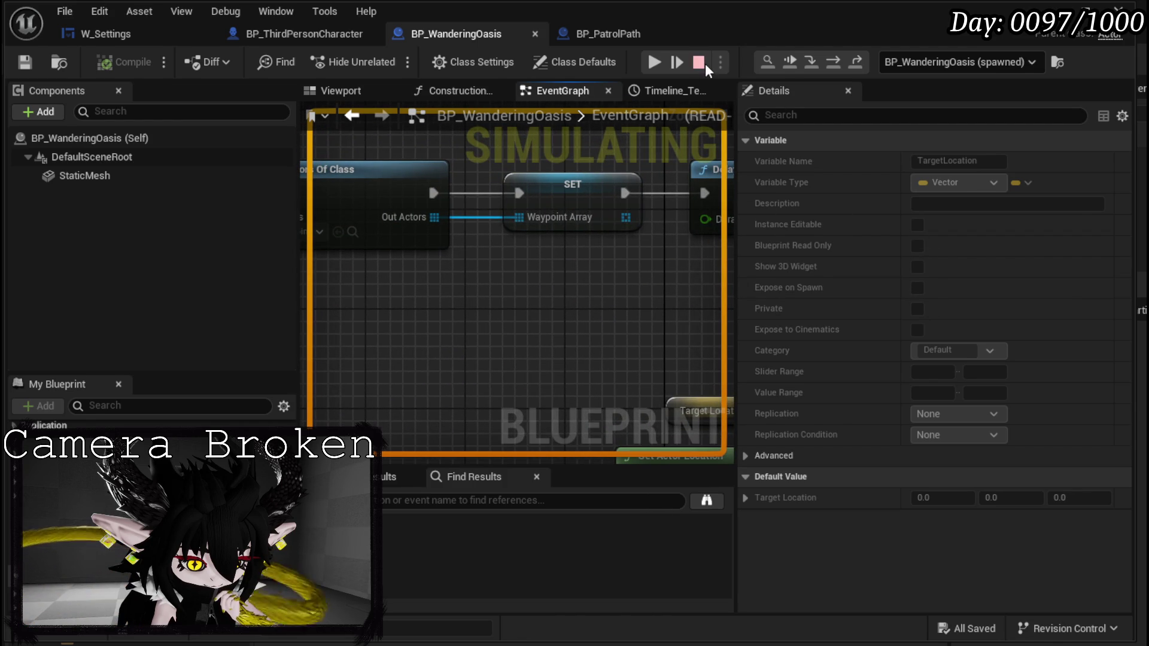
{"action": "left_click", "coordinate": [705, 64]}
{"action": "left_click", "coordinate": [1065, 117]}
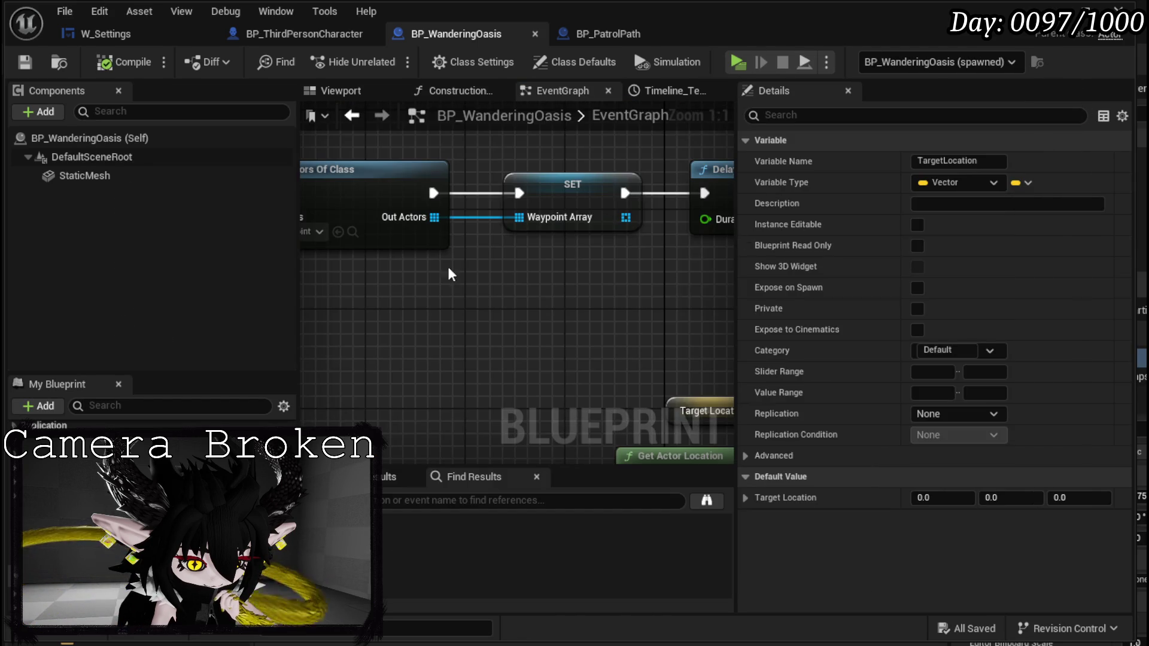
Shift the Delay right and add a Waypoint Array getter with an array ADD node.
{"action": "scroll", "coordinate": [468, 261], "scroll_direction": "down", "scroll_amount": 3}
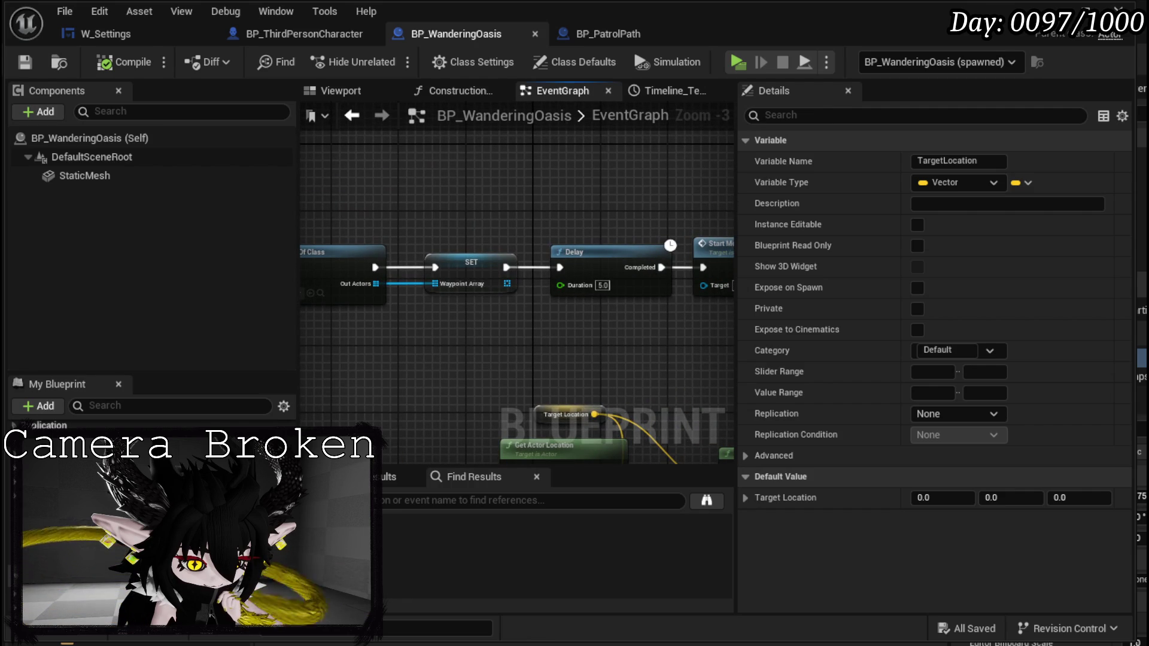
{"action": "left_click_drag", "start_coordinate": [674, 335], "coordinate": [423, 256]}
{"action": "left_click_drag", "start_coordinate": [575, 264], "coordinate": [659, 264]}
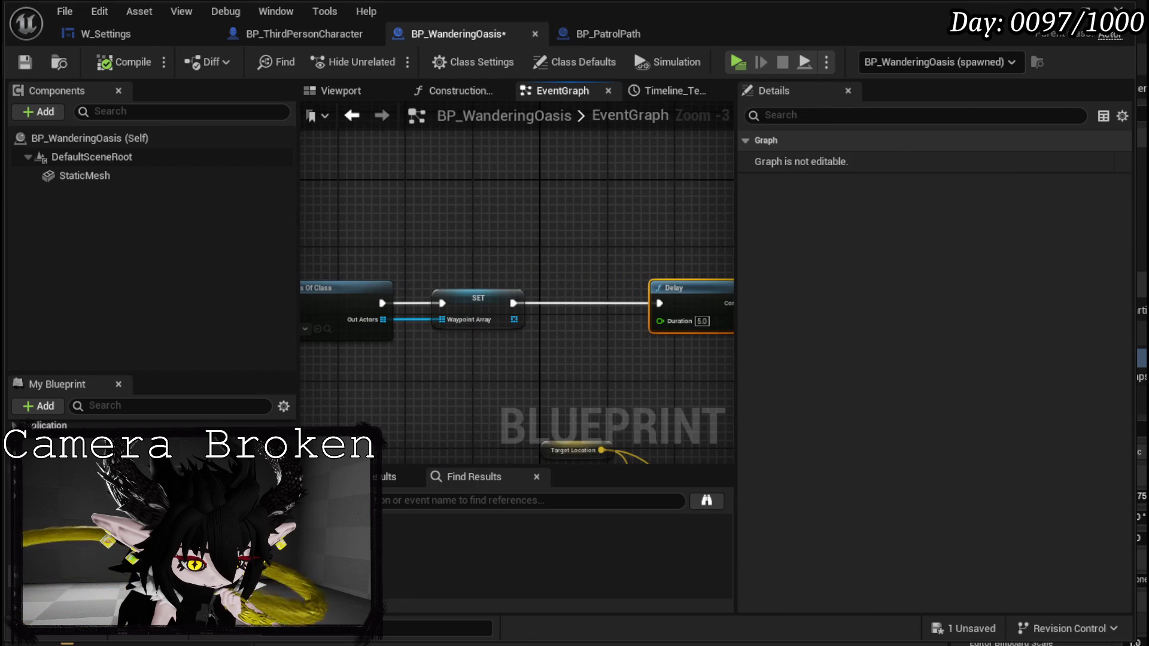
{"action": "mouse_move", "coordinate": [72, 479]}
{"action": "left_mouse_down"}
{"action": "mouse_move", "coordinate": [355, 235]}
{"action": "mouse_move", "coordinate": [504, 237]}
{"action": "left_mouse_up"}
{"action": "left_click", "coordinate": [366, 262]}
{"action": "type", "text": "add"}
{"action": "left_click", "coordinate": [565, 327]}
Add a For Each Loop over Out Actors feeding the ADD, with Completed wired into the Delay.
{"action": "left_click_drag", "start_coordinate": [390, 317], "coordinate": [410, 349]}
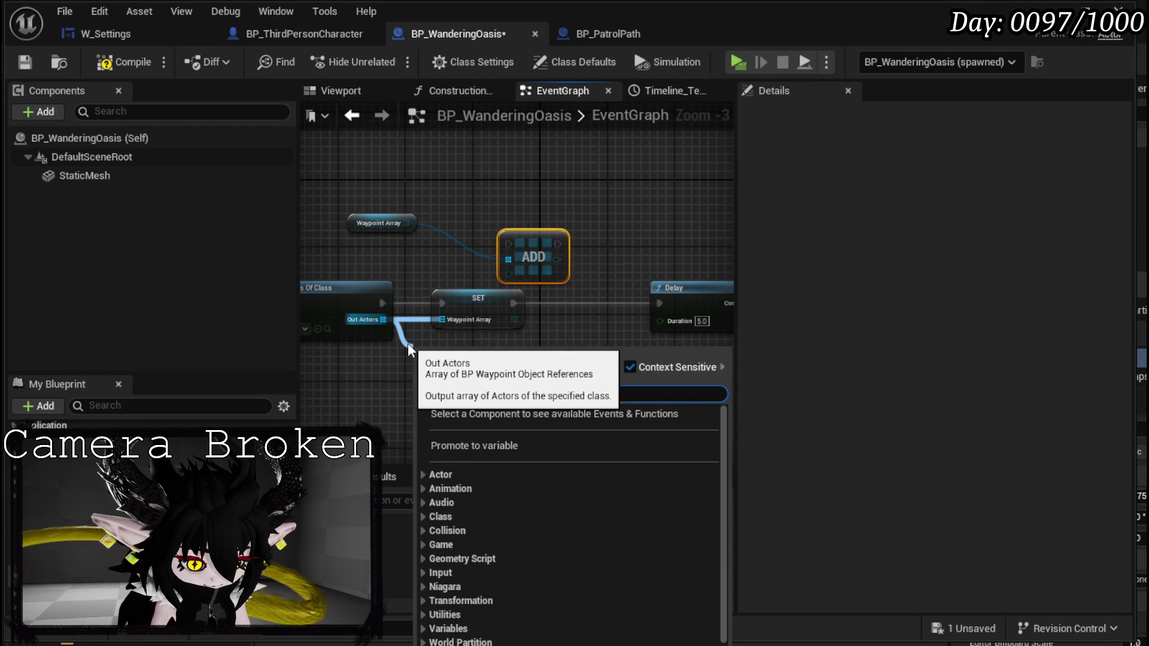
{"action": "type", "text": "loo"}
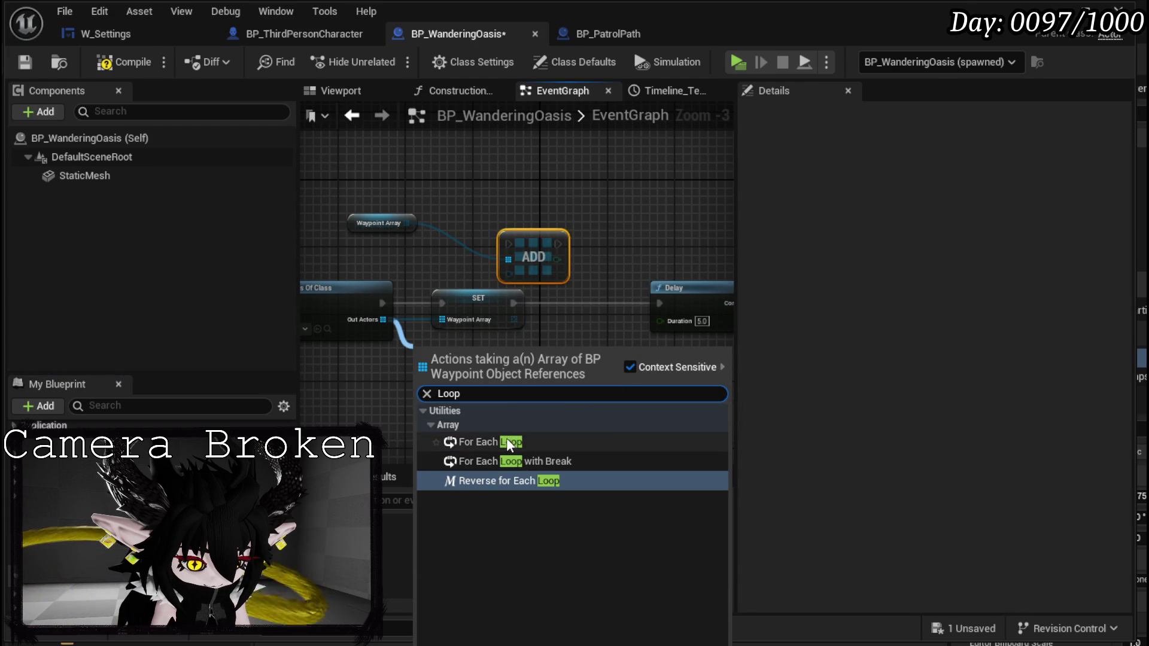
{"action": "left_click", "coordinate": [506, 443]}
{"action": "left_click_drag", "start_coordinate": [462, 354], "coordinate": [470, 296]}
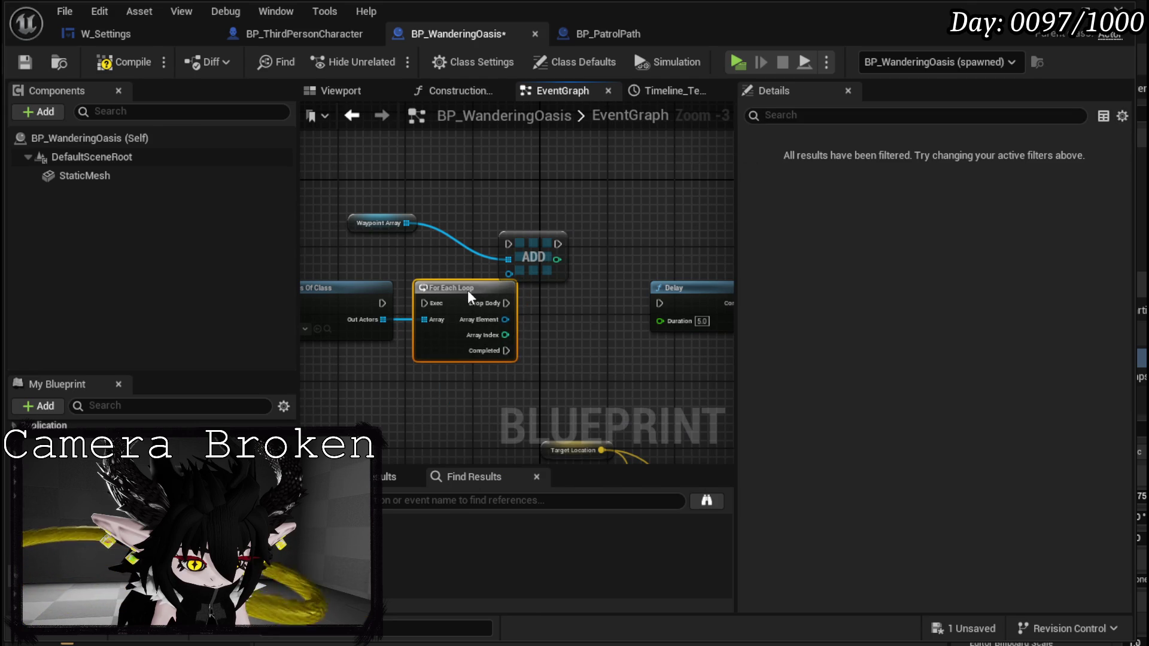
{"action": "mouse_move", "coordinate": [535, 253]}
{"action": "left_mouse_down"}
{"action": "mouse_move", "coordinate": [537, 307]}
{"action": "mouse_move", "coordinate": [559, 300]}
{"action": "mouse_move", "coordinate": [529, 328]}
{"action": "mouse_move", "coordinate": [641, 367]}
{"action": "mouse_move", "coordinate": [660, 303]}
{"action": "left_mouse_up"}
{"action": "mouse_move", "coordinate": [534, 332]}
{"action": "left_mouse_down"}
{"action": "mouse_move", "coordinate": [676, 251]}
{"action": "mouse_move", "coordinate": [650, 324]}
{"action": "left_mouse_up"}
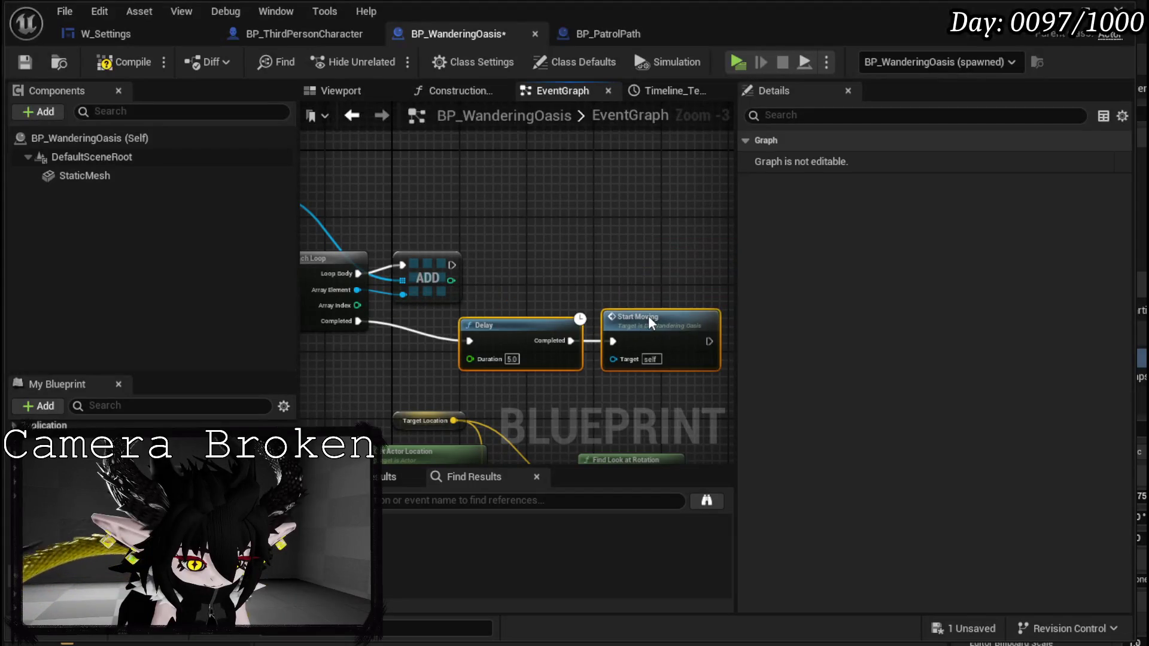
{"action": "left_click", "coordinate": [492, 238]}
{"action": "left_click_drag", "start_coordinate": [492, 238], "coordinate": [668, 254]}
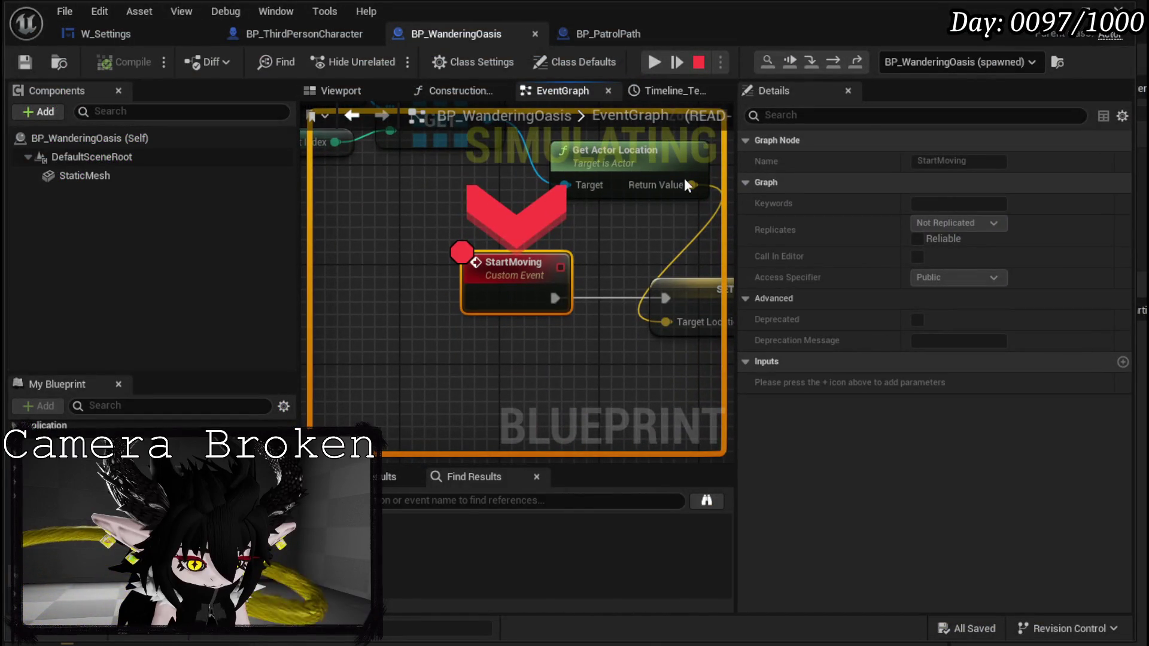
Step from StartMoving to the SET TargetLocation node and inspect its pin values.
{"action": "left_click", "coordinate": [834, 66]}
{"action": "mouse_move", "coordinate": [438, 219]}
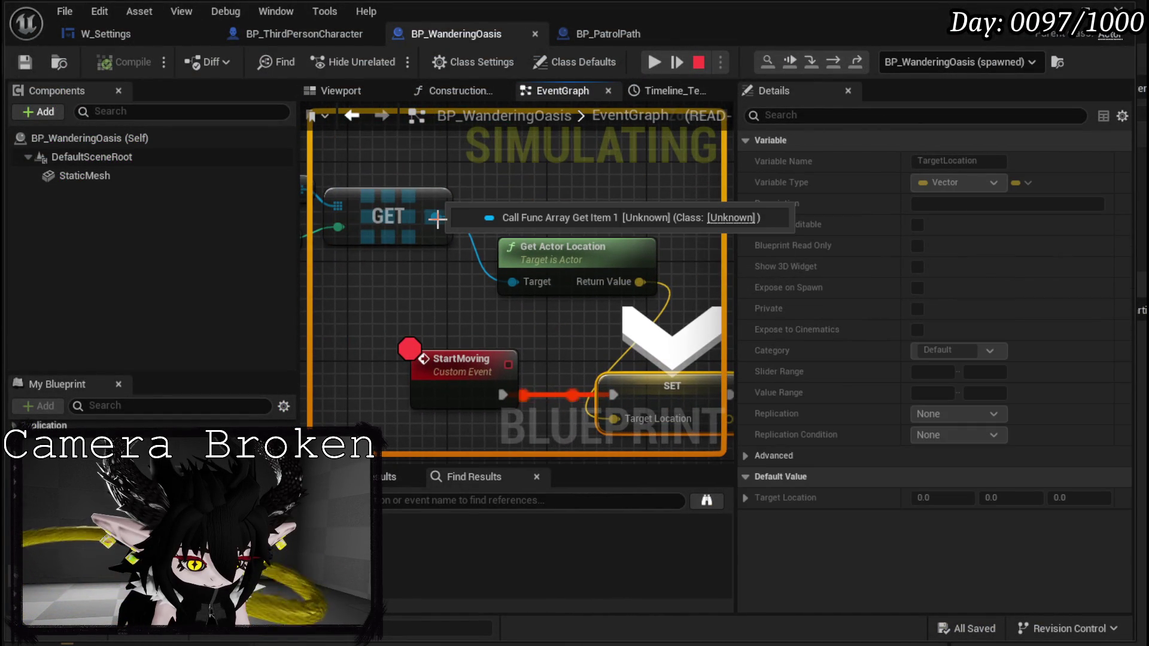
{"action": "scroll", "coordinate": [519, 175], "scroll_direction": "down", "scroll_amount": 2}
{"action": "mouse_move", "coordinate": [492, 224]}
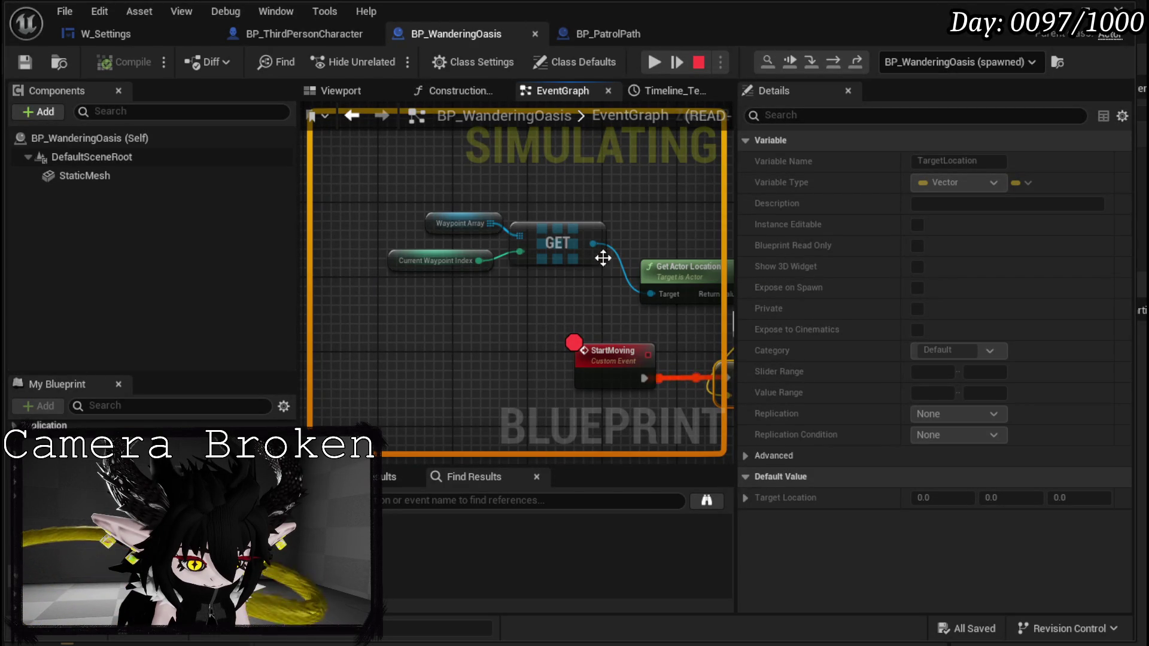
{"action": "mouse_move", "coordinate": [589, 245]}
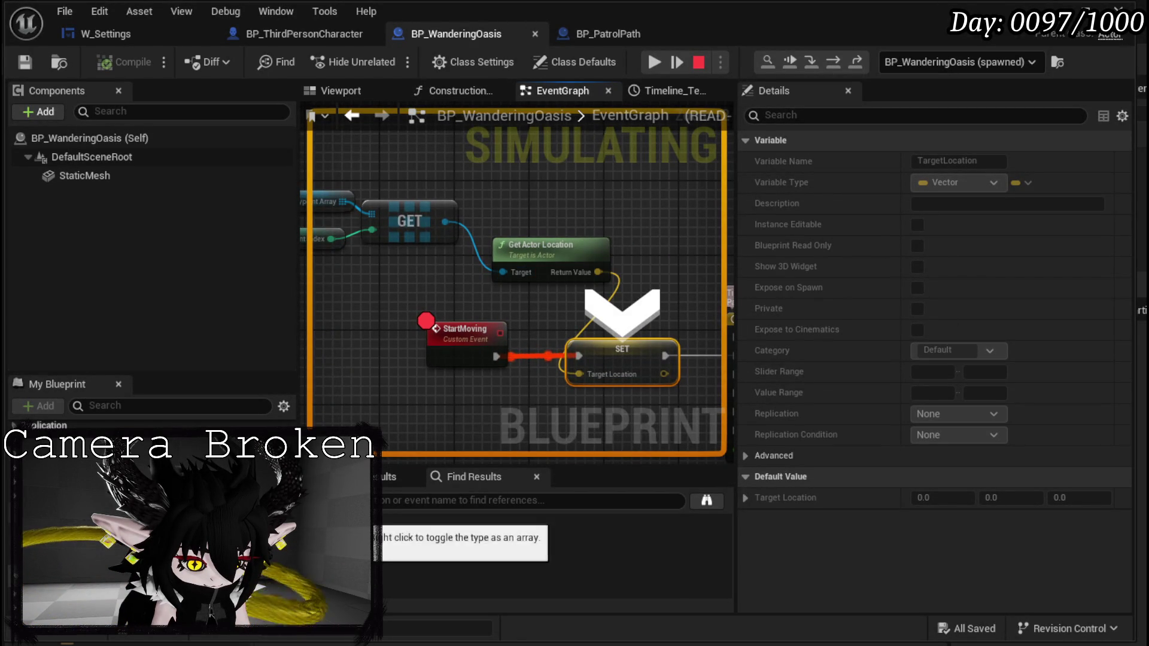
{"action": "mouse_move", "coordinate": [476, 376]}
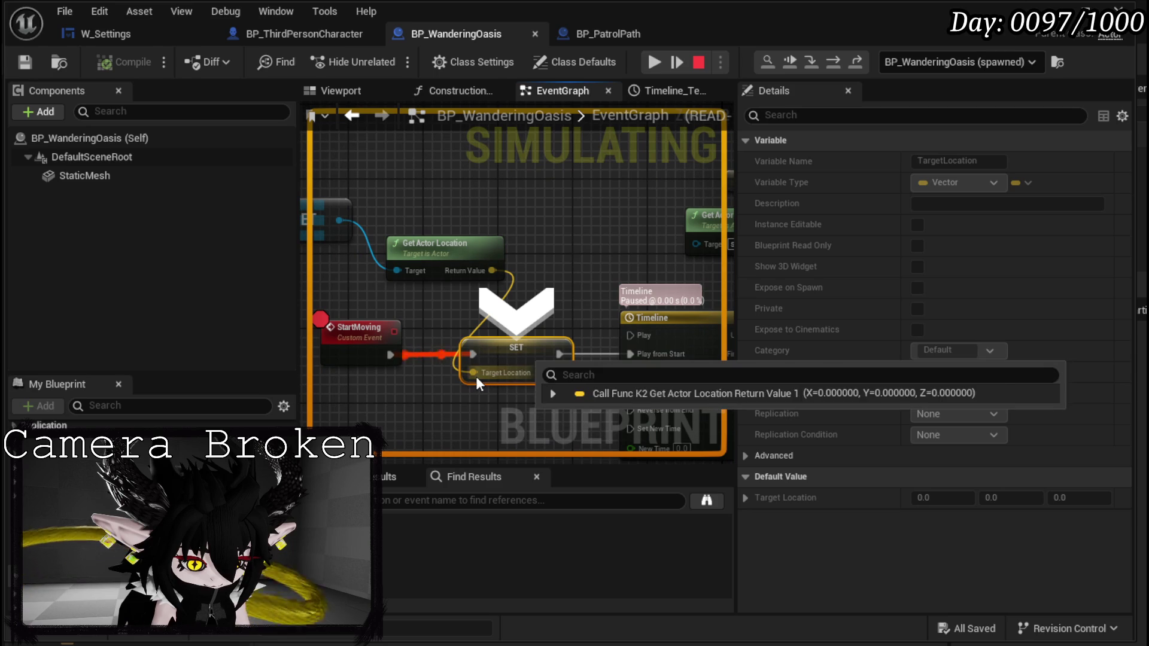
Resume the simulation, end the play session with Esc and close the Message Log.
{"action": "left_click", "coordinate": [654, 62]}
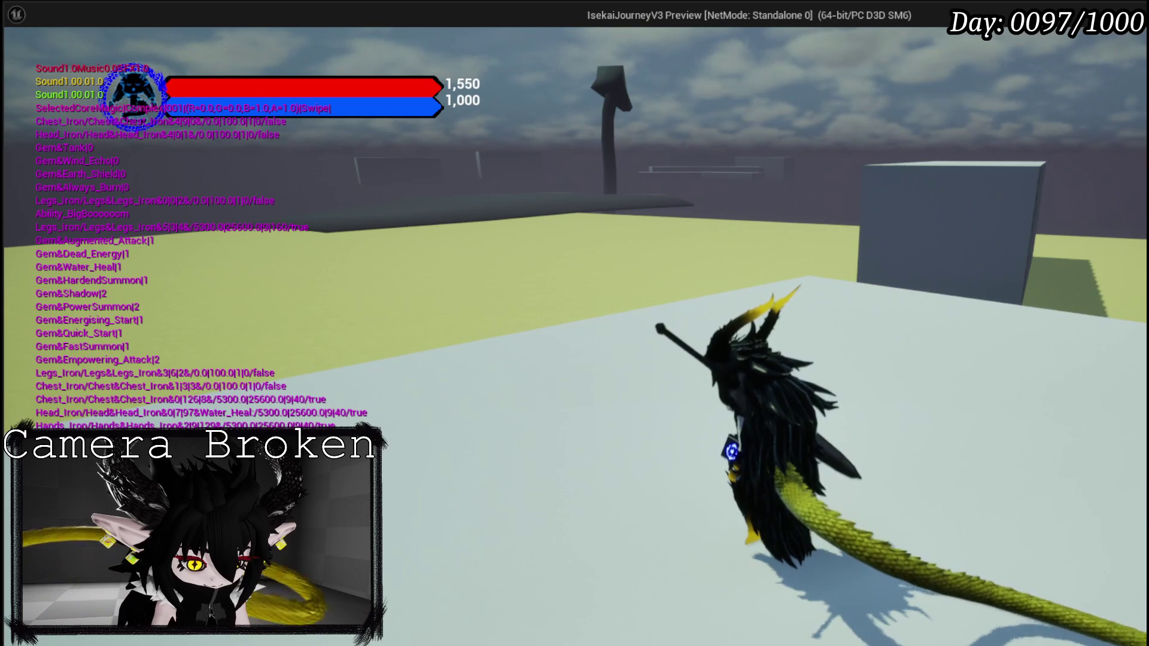
{"action": "key", "text": "Escape"}
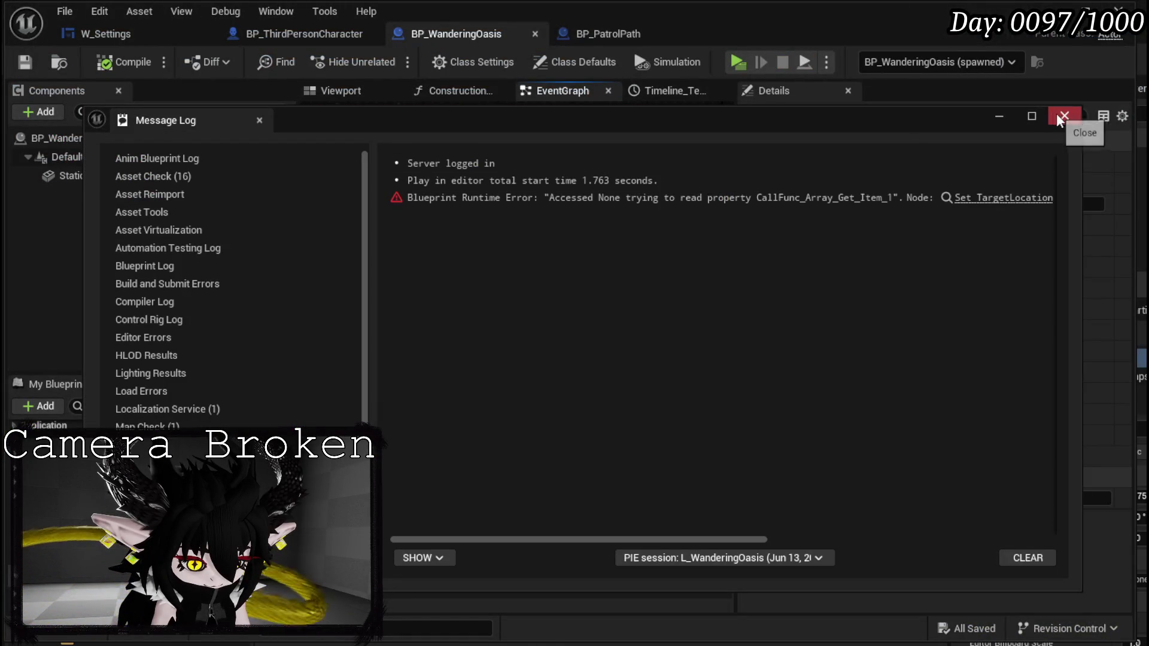
{"action": "left_click", "coordinate": [1063, 116]}
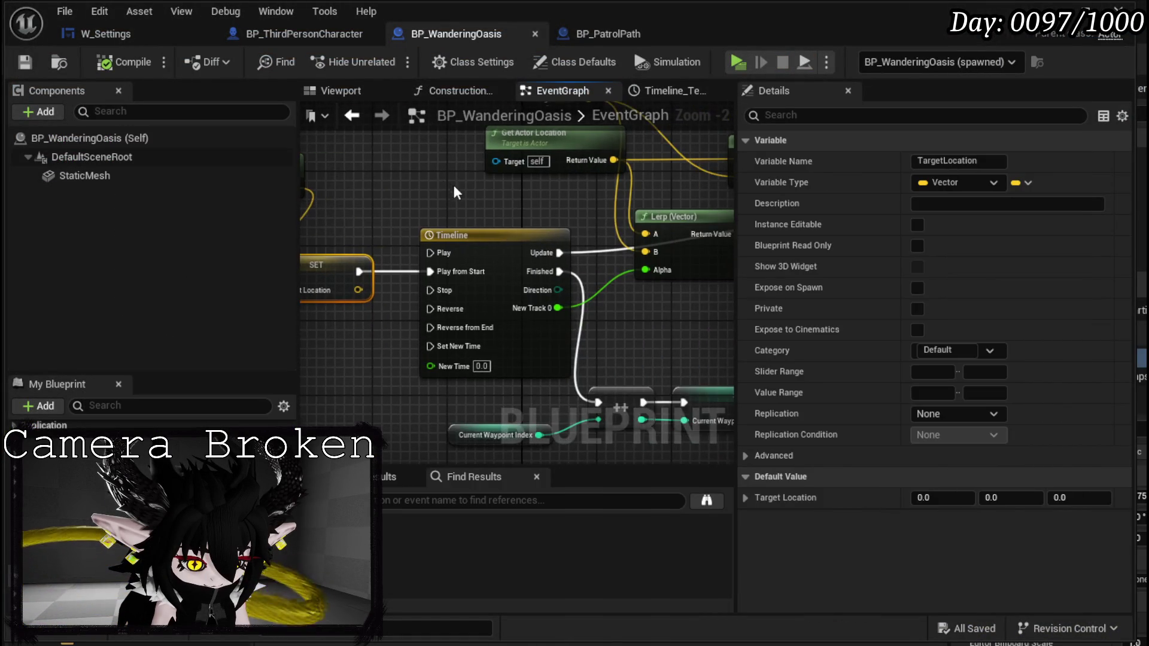
Put a breakpoint on the Waypoint Array ADD node following the For Each Loop.
{"action": "scroll", "coordinate": [451, 311], "scroll_direction": "down", "scroll_amount": 2}
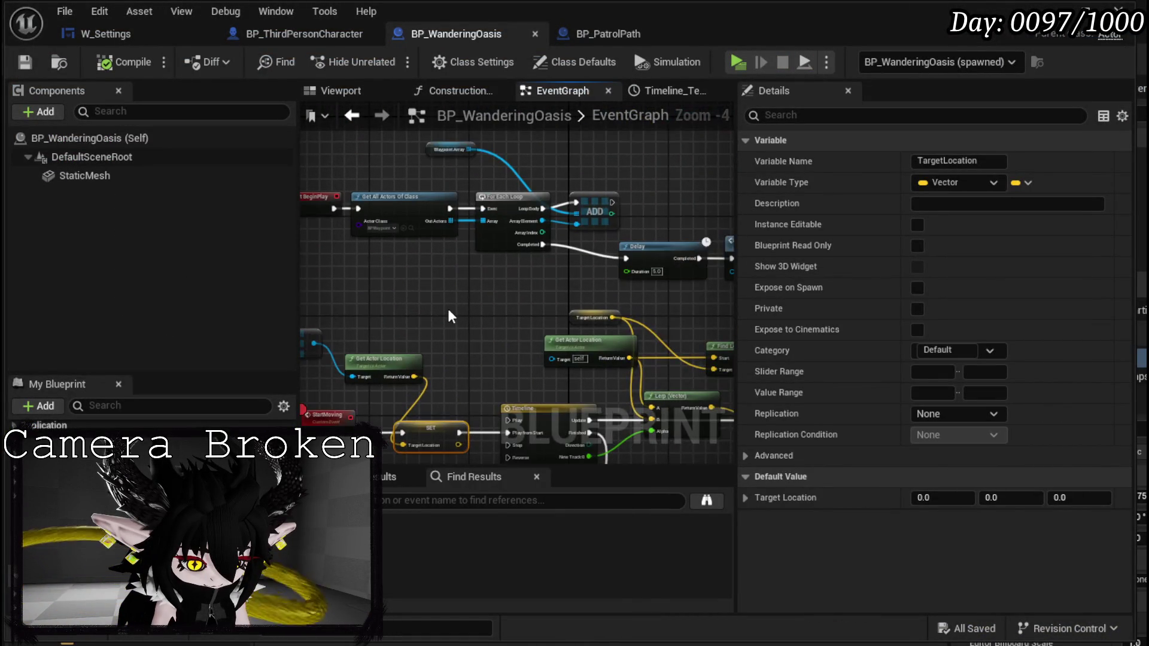
{"action": "scroll", "coordinate": [449, 322], "scroll_direction": "up", "scroll_amount": 3}
{"action": "mouse_move", "coordinate": [449, 322]}
{"action": "left_mouse_down"}
{"action": "mouse_move", "coordinate": [314, 313]}
{"action": "mouse_move", "coordinate": [599, 373]}
{"action": "left_mouse_up"}
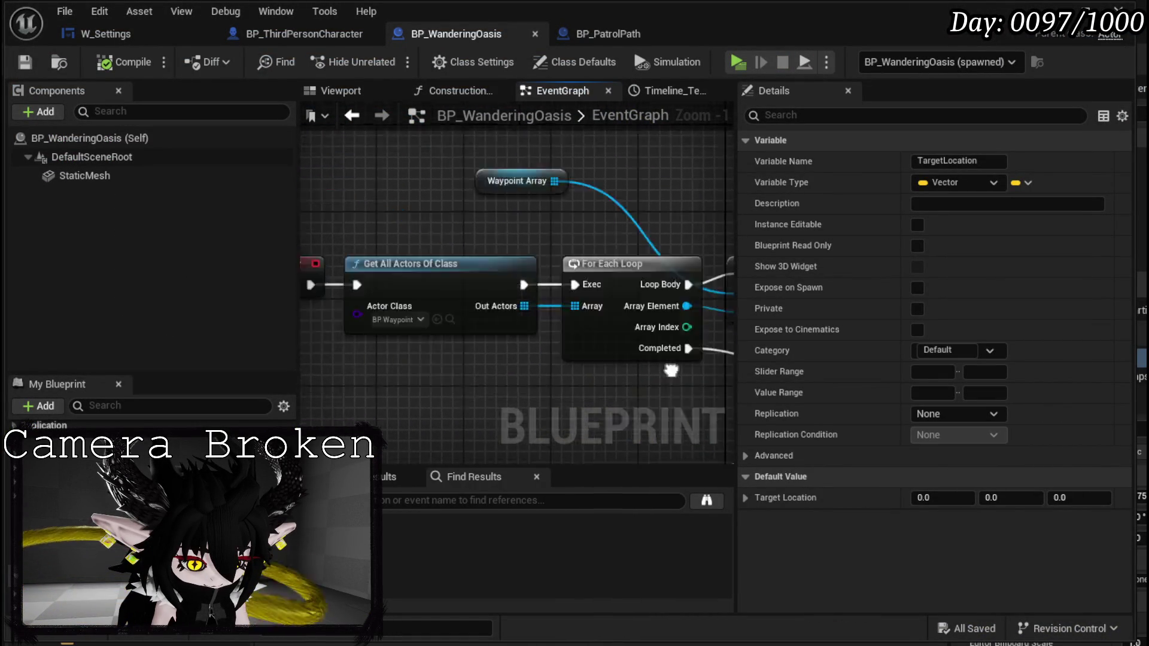
{"action": "mouse_move", "coordinate": [371, 329]}
{"action": "left_mouse_down"}
{"action": "mouse_move", "coordinate": [599, 263]}
{"action": "mouse_move", "coordinate": [555, 245]}
{"action": "left_mouse_up"}
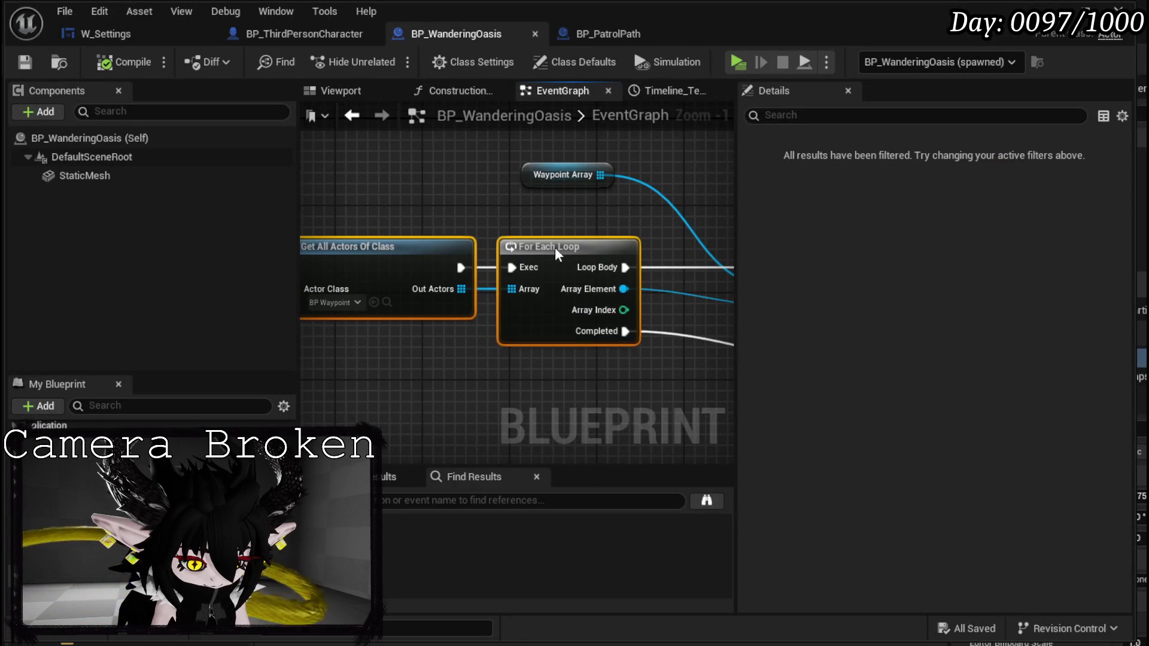
{"action": "right_click", "coordinate": [597, 281]}
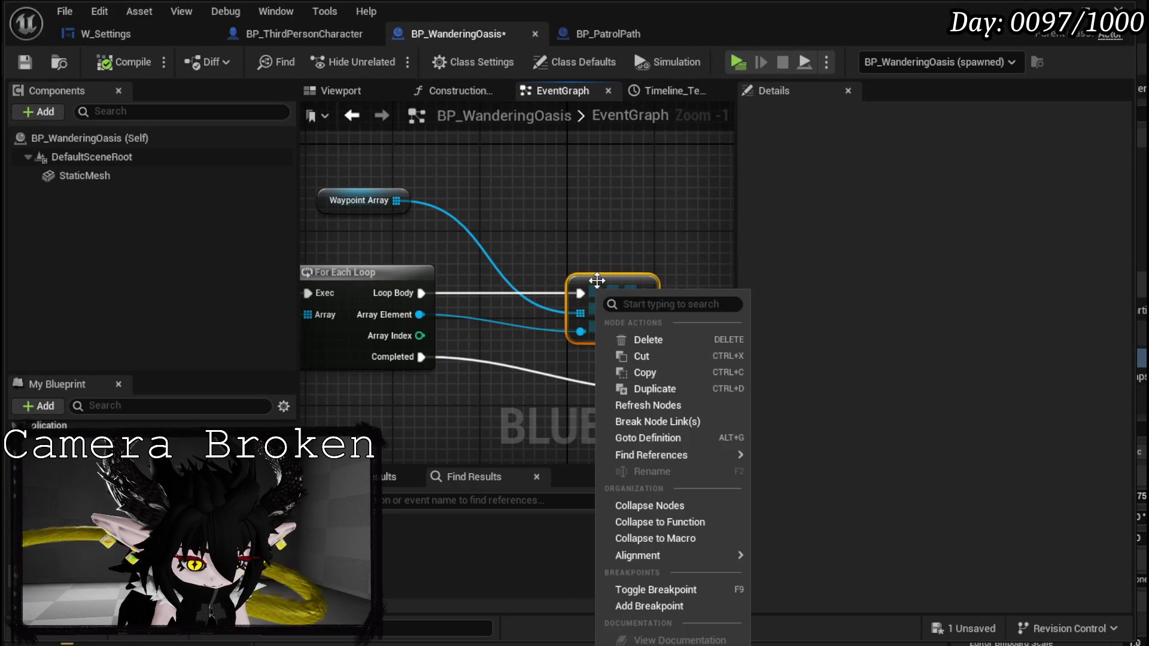
{"action": "left_click", "coordinate": [624, 588]}
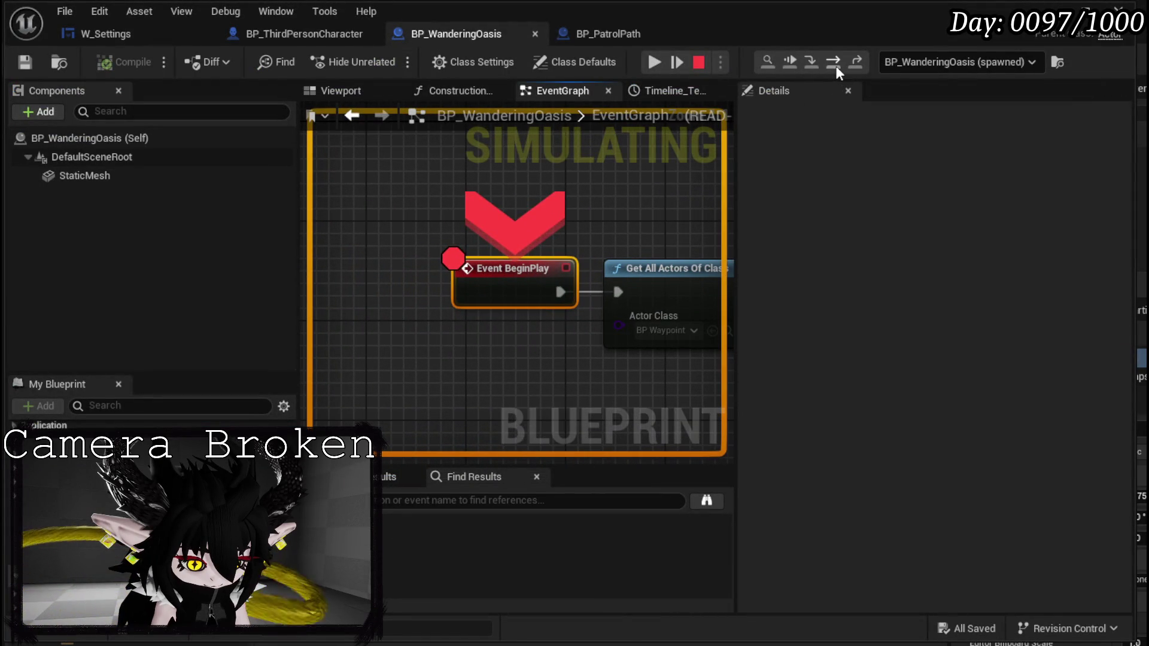
Step over from BeginPlay, verify the For Each Loop Array pin shows Num=0, then stop the simulation.
{"action": "left_click", "coordinate": [836, 66]}
{"action": "left_click", "coordinate": [836, 66]}
{"action": "left_click", "coordinate": [835, 66]}
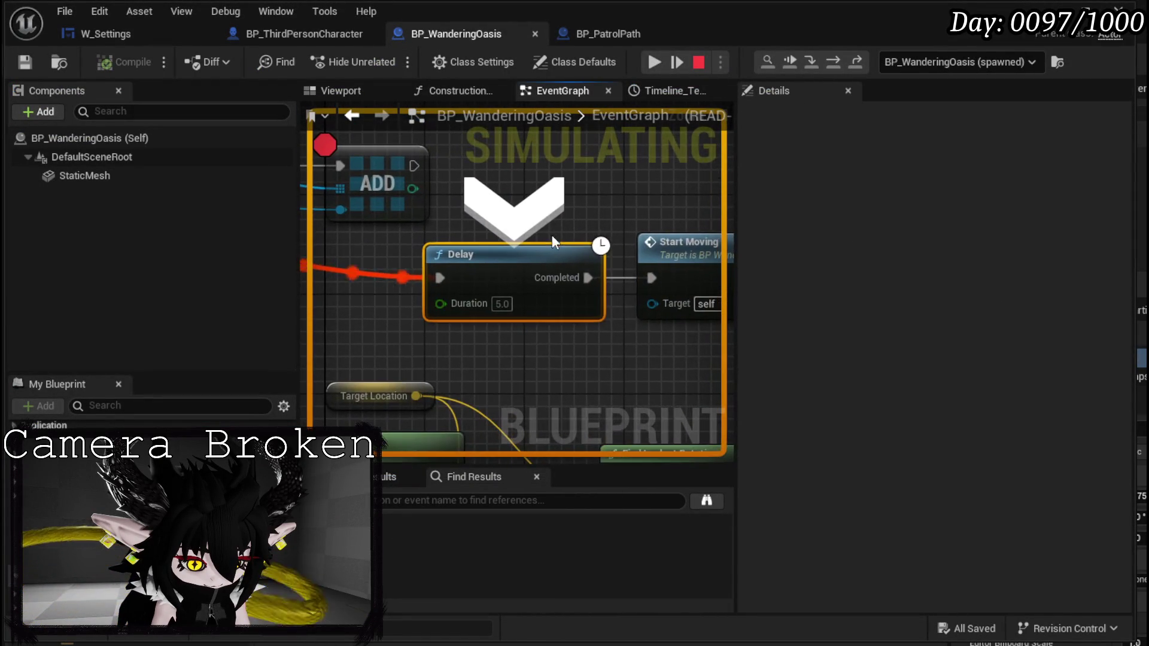
{"action": "mouse_move", "coordinate": [464, 280]}
{"action": "key", "text": "F10"}
{"action": "mouse_move", "coordinate": [572, 348]}
{"action": "left_click_drag", "start_coordinate": [522, 276], "coordinate": [657, 265]}
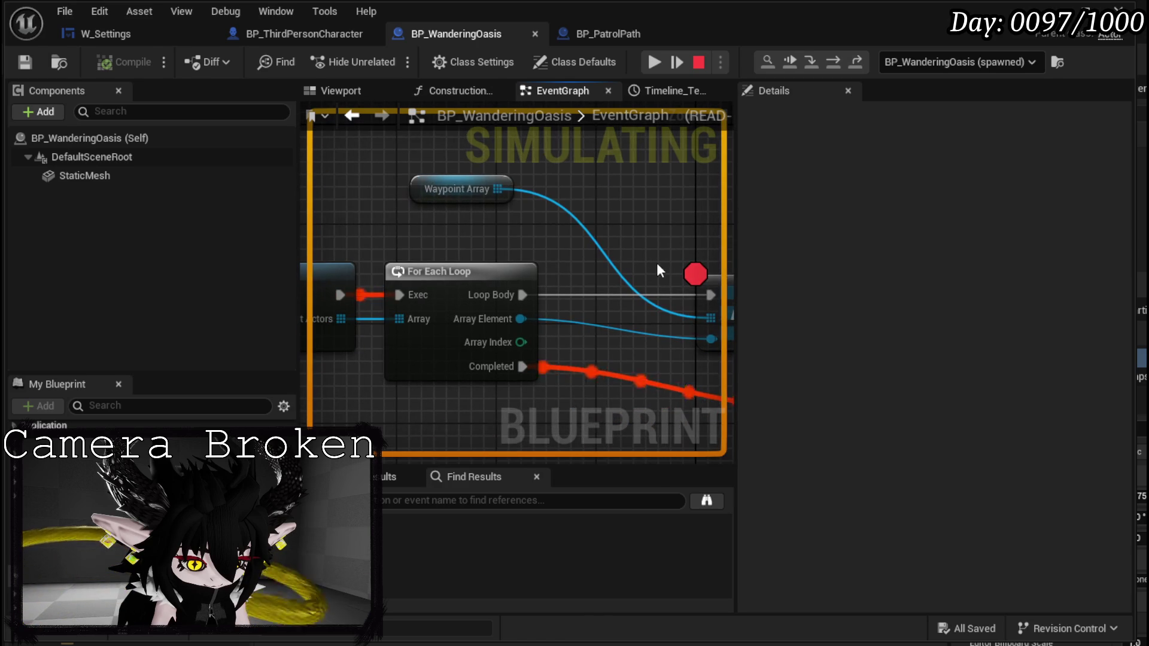
{"action": "left_click", "coordinate": [698, 66]}
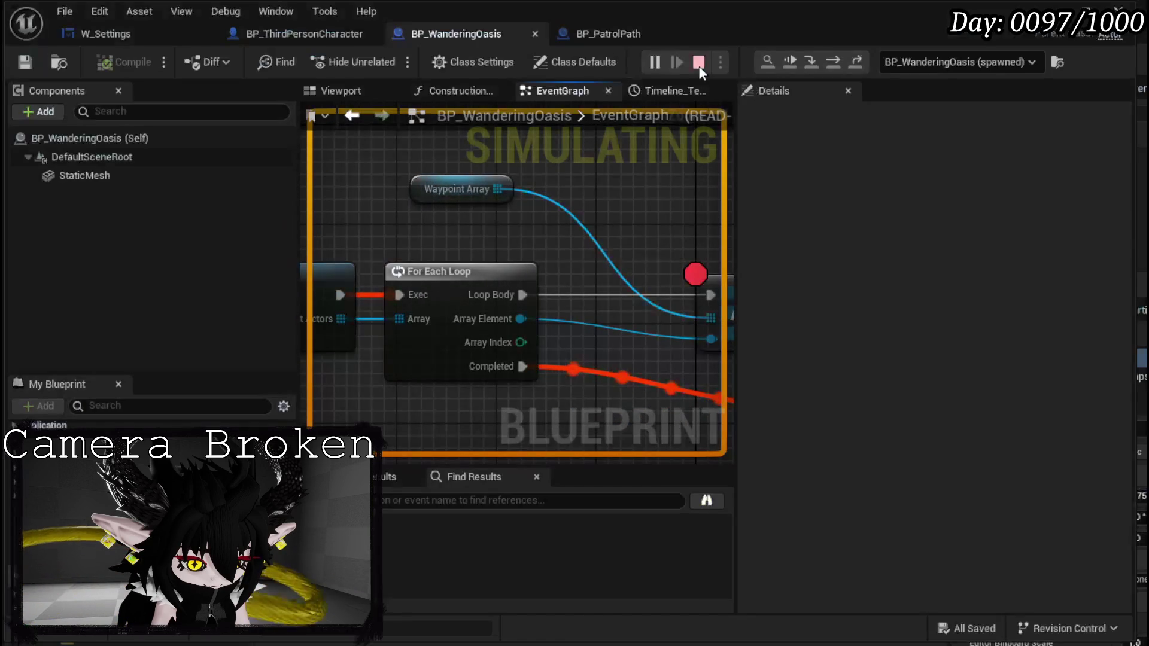
{"action": "scroll", "coordinate": [537, 217], "scroll_direction": "down", "scroll_amount": 3}
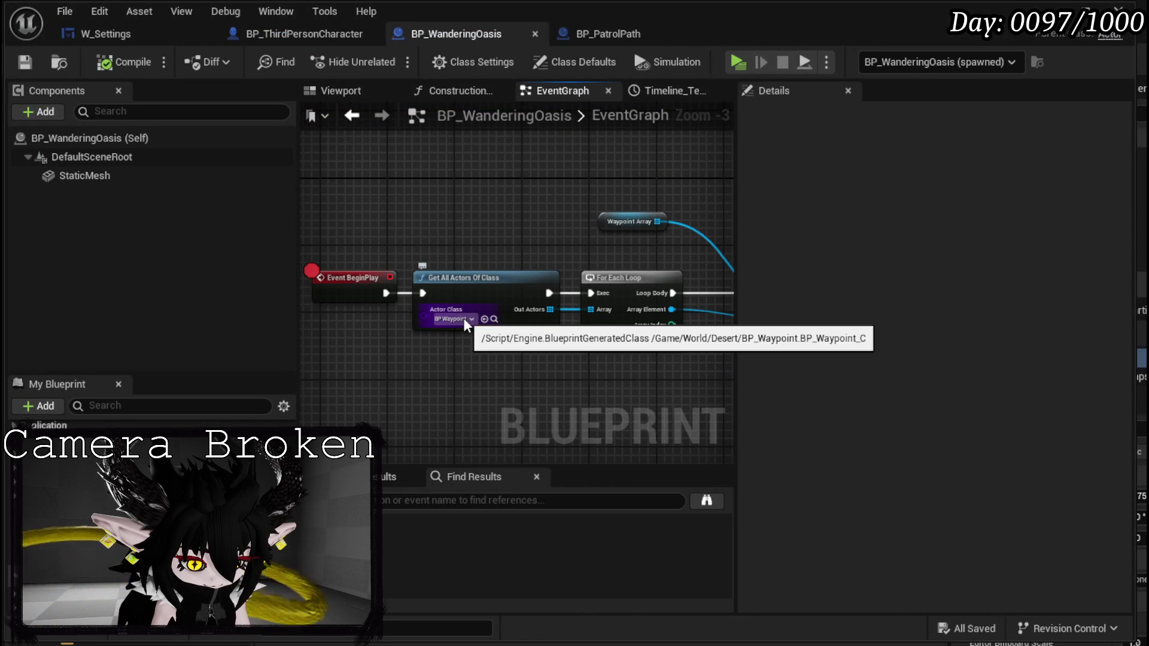
Paste a 5.0 s Delay between Event BeginPlay and Get All Actors Of Class, then compile and save.
{"action": "left_click_drag", "start_coordinate": [463, 318], "coordinate": [188, 282]}
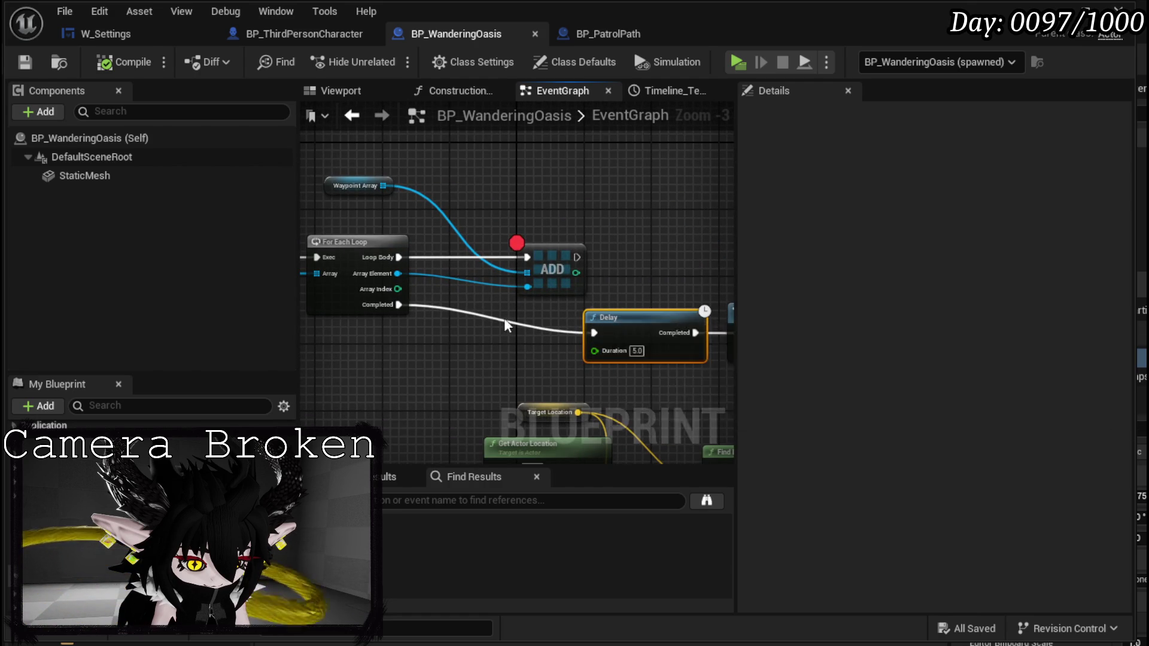
{"action": "left_click_drag", "start_coordinate": [508, 323], "coordinate": [566, 365]}
{"action": "key", "text": "ctrl+v"}
{"action": "left_click_drag", "start_coordinate": [473, 289], "coordinate": [327, 295]}
{"action": "left_click_drag", "start_coordinate": [501, 336], "coordinate": [491, 290]}
{"action": "left_click_drag", "start_coordinate": [360, 302], "coordinate": [445, 302]}
{"action": "left_click_drag", "start_coordinate": [544, 302], "coordinate": [622, 302]}
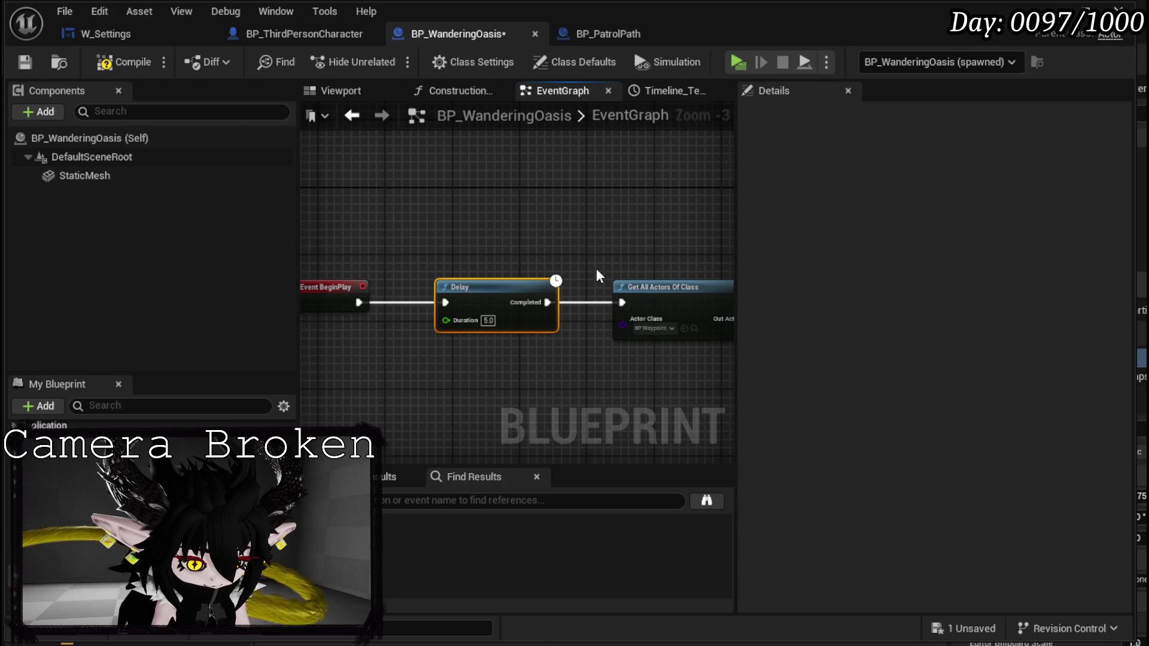
{"action": "left_click", "coordinate": [26, 62]}
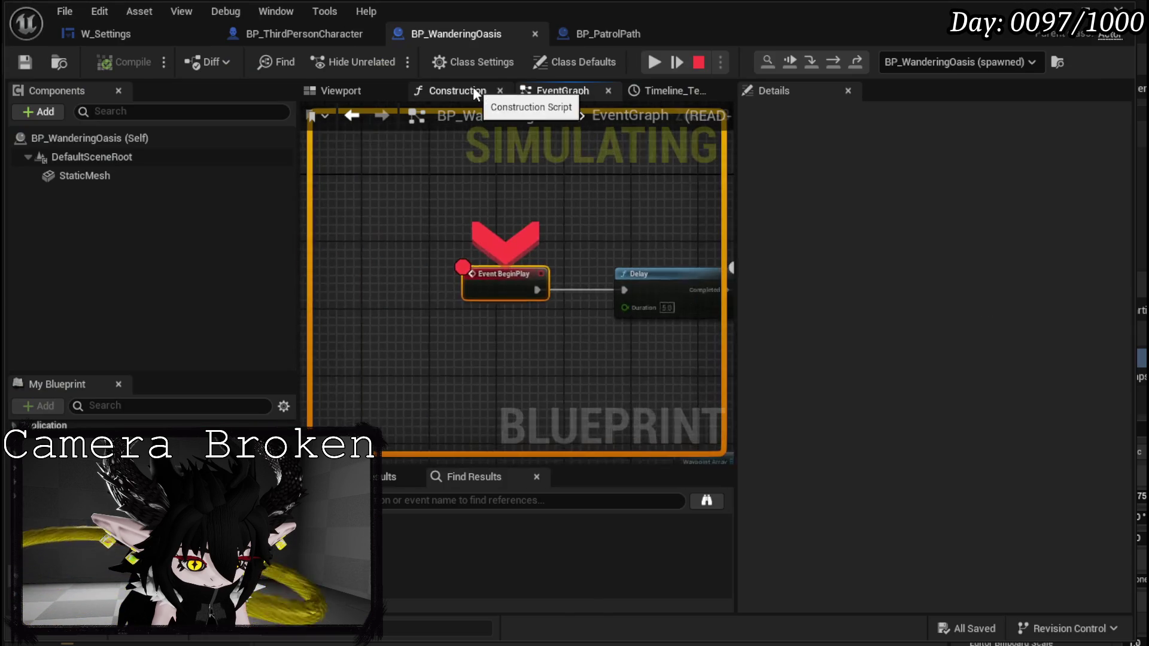
Step onto the Delay, resume, stop, then follow the error link to the SET TargetLocation node.
{"action": "left_click", "coordinate": [833, 62]}
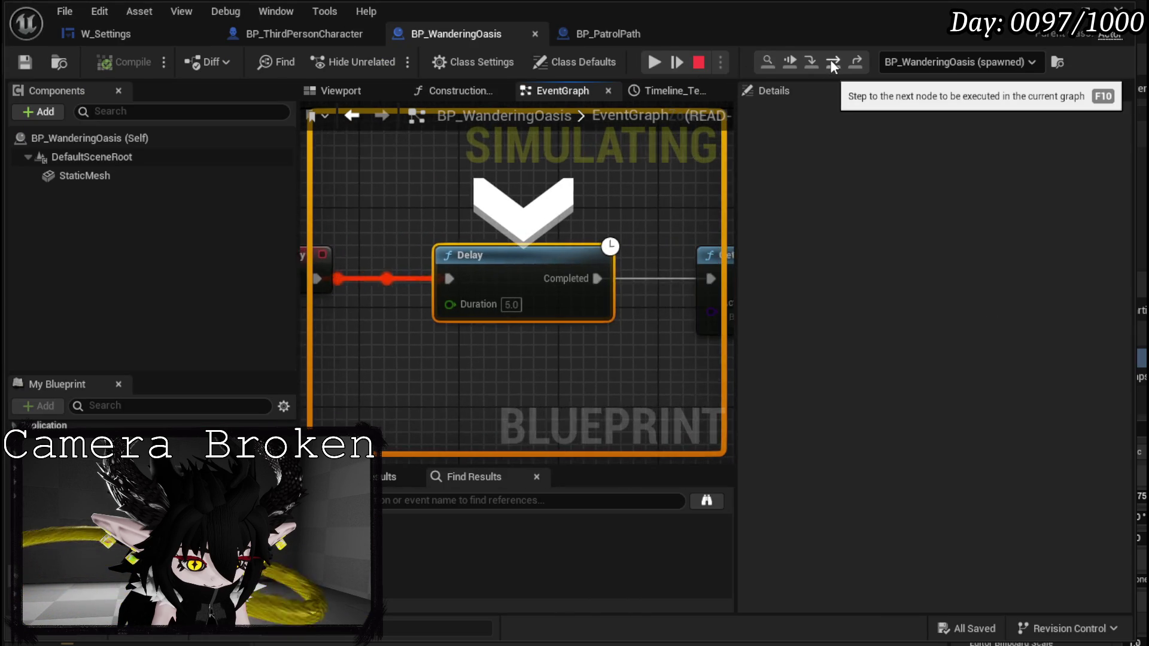
{"action": "left_click", "coordinate": [833, 62]}
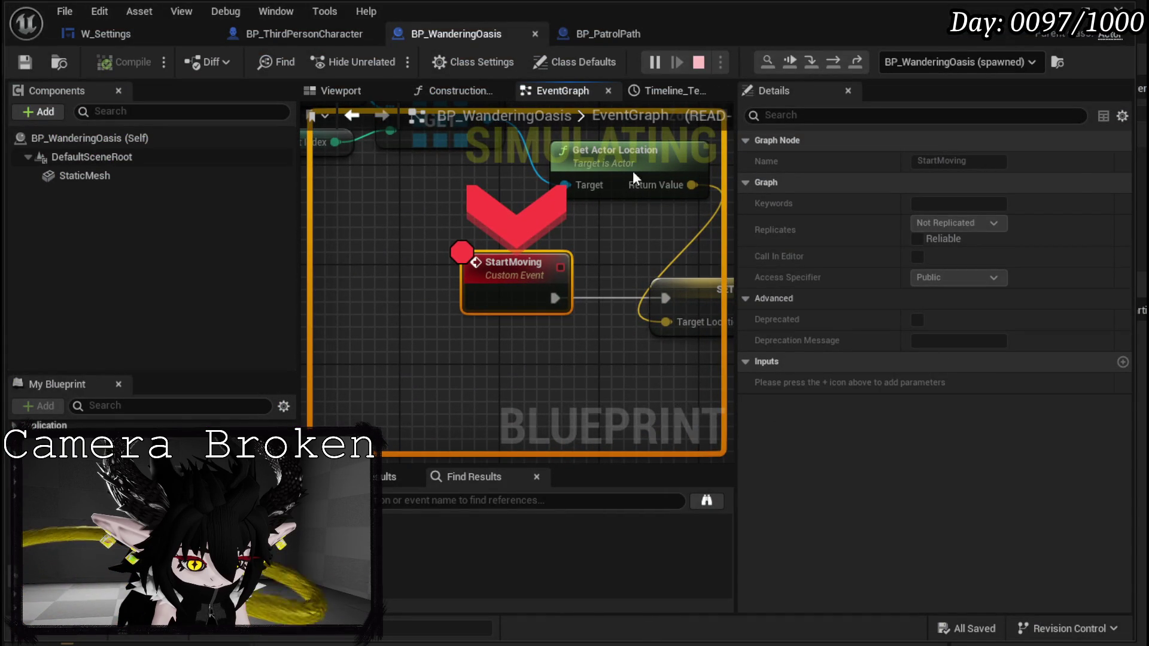
{"action": "left_click", "coordinate": [699, 62]}
{"action": "left_click", "coordinate": [970, 197]}
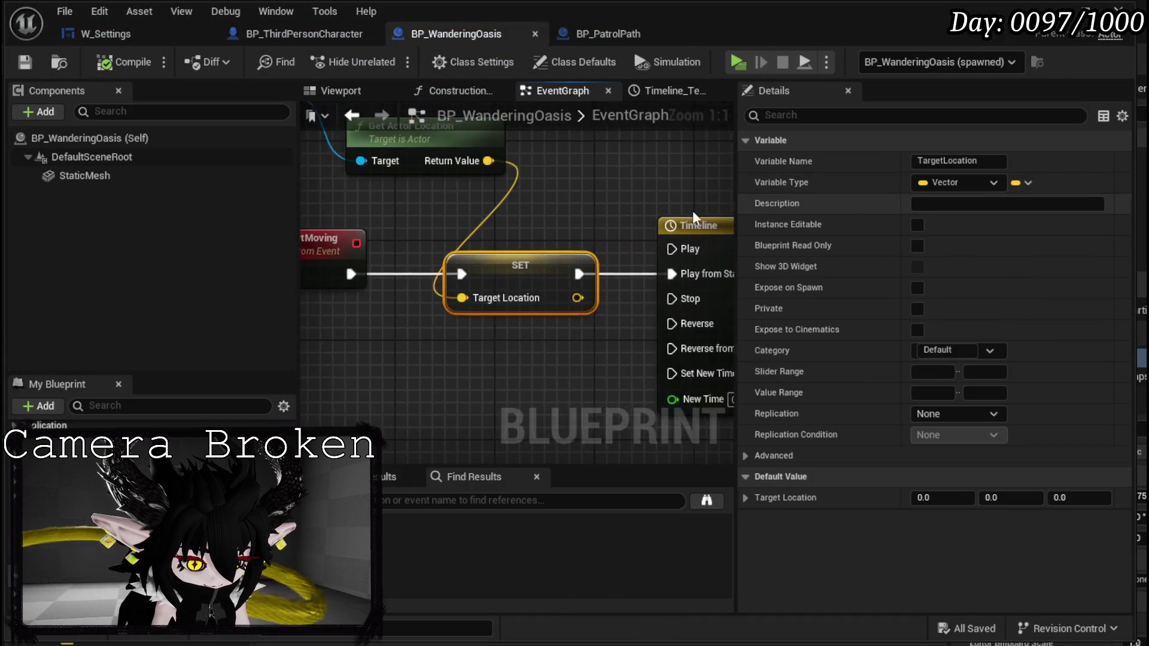
{"action": "scroll", "coordinate": [563, 243], "scroll_direction": "down", "scroll_amount": 6}
{"action": "scroll", "coordinate": [475, 281], "scroll_direction": "up", "scroll_amount": 3}
{"action": "left_click_drag", "start_coordinate": [662, 304], "coordinate": [667, 305]}
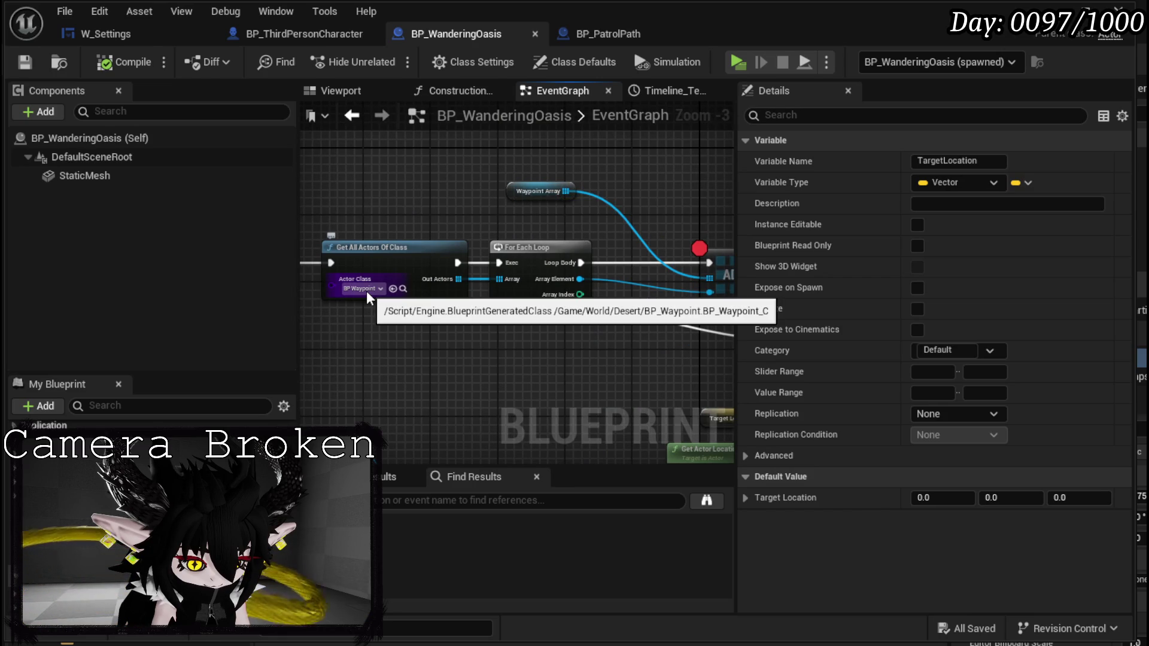
Back in the level editor, close the error log and filter the Outliner by Way.
{"action": "left_click", "coordinate": [1087, 33]}
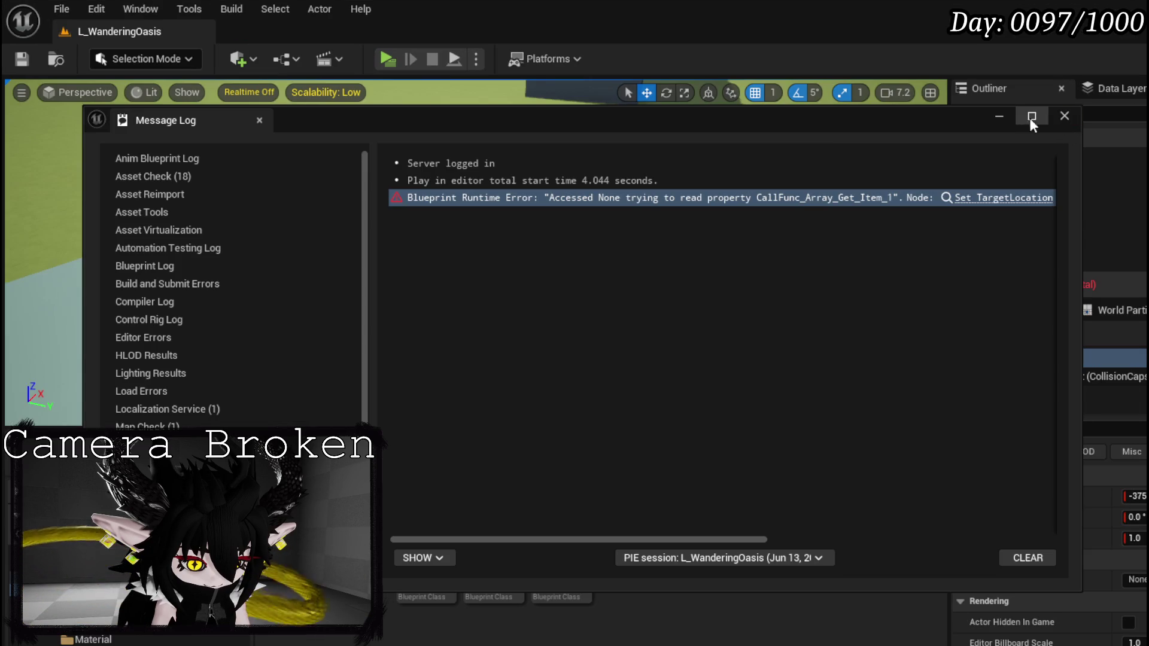
{"action": "left_click", "coordinate": [1065, 122]}
{"action": "key", "text": "BackSpace"}
{"action": "key", "text": "BackSpace"}
{"action": "key", "text": "BackSpace"}
{"action": "type", "text": "Way"}
{"action": "left_click_drag", "start_coordinate": [479, 239], "coordinate": [479, 293]}
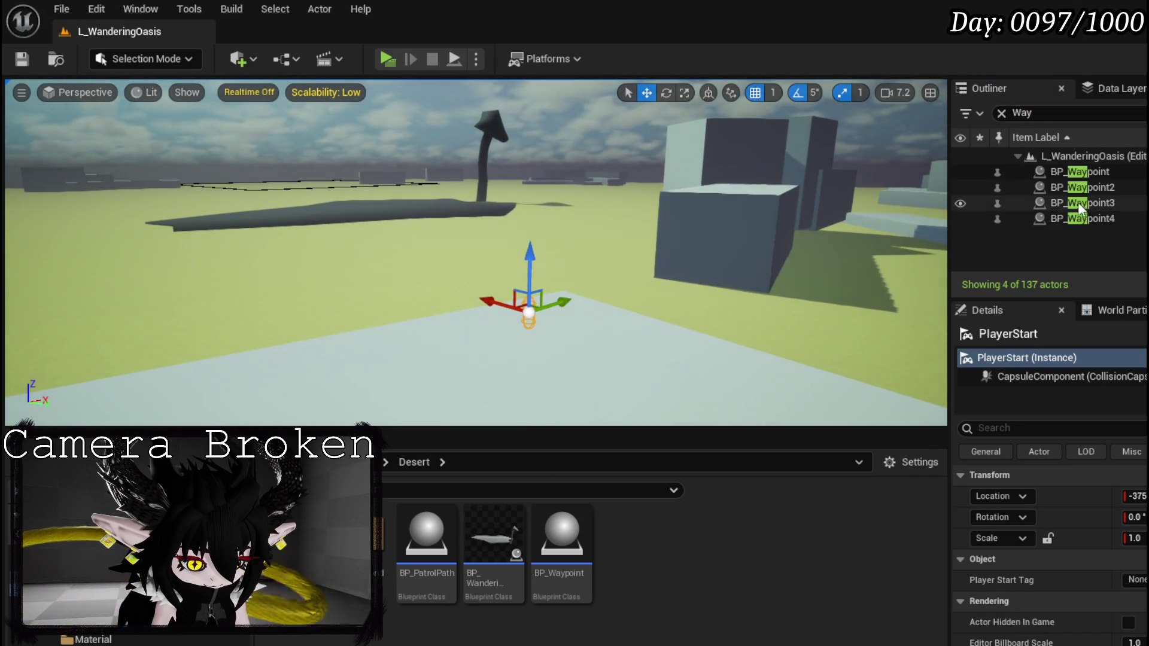
Untick Is Spatially Loaded on the BP_Waypoint actors, save the level and play it.
{"action": "left_click", "coordinate": [1099, 173]}
{"action": "type", "text": "Spa"}
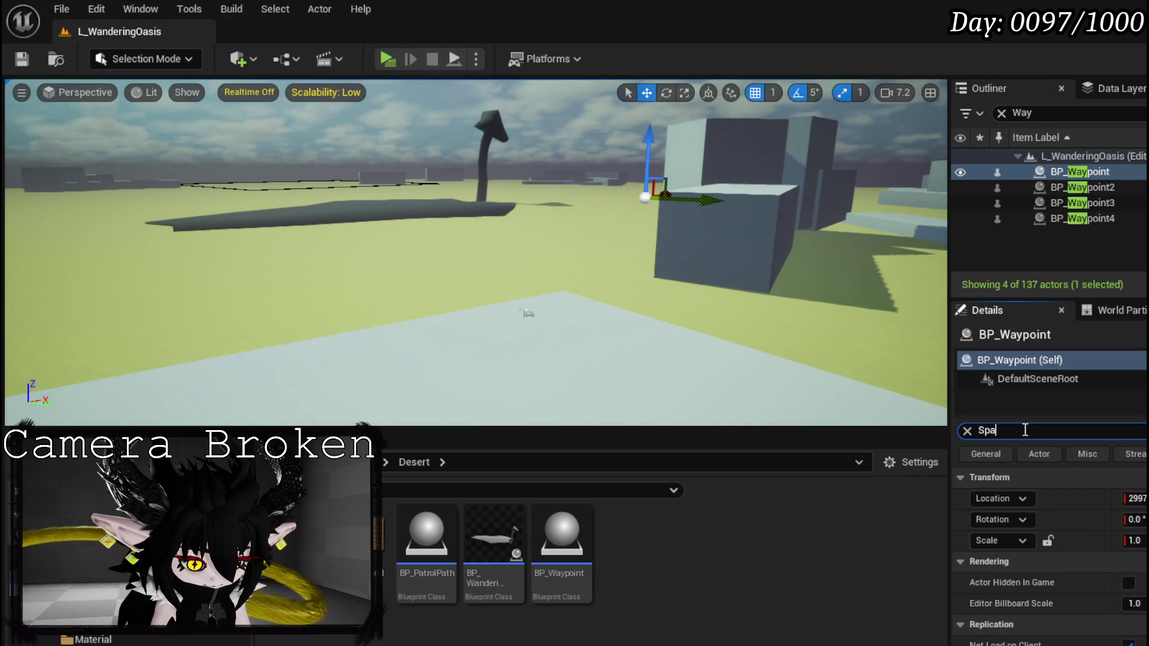
{"action": "left_click", "coordinate": [1131, 584]}
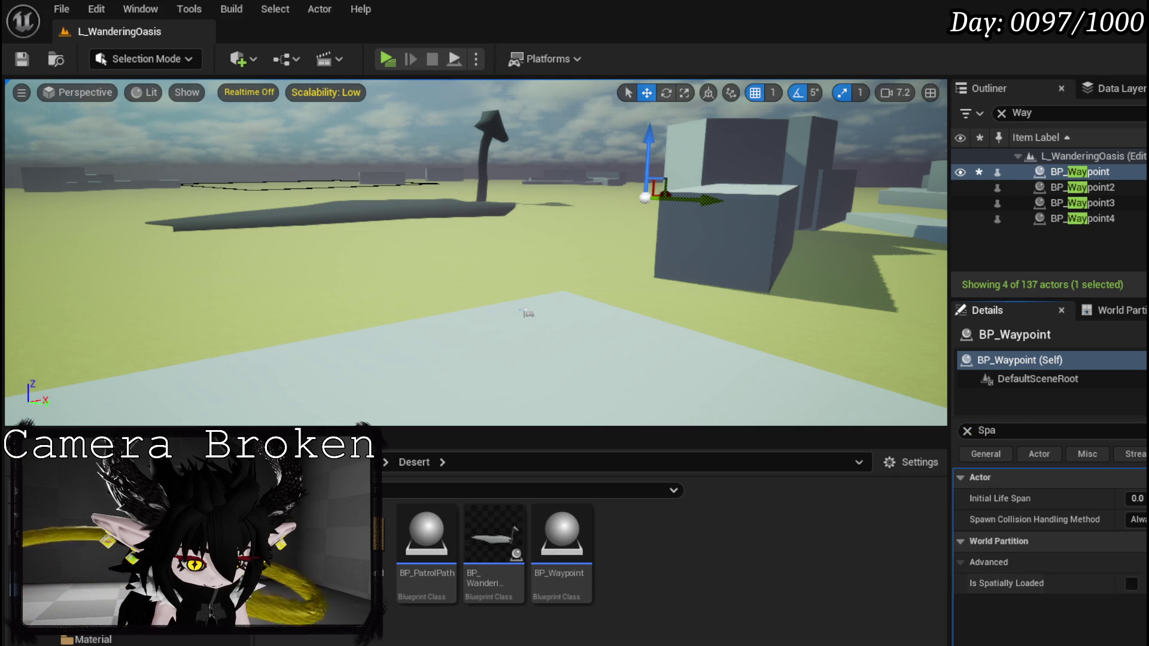
{"action": "left_click", "coordinate": [1085, 189]}
{"action": "left_click", "coordinate": [1131, 584]}
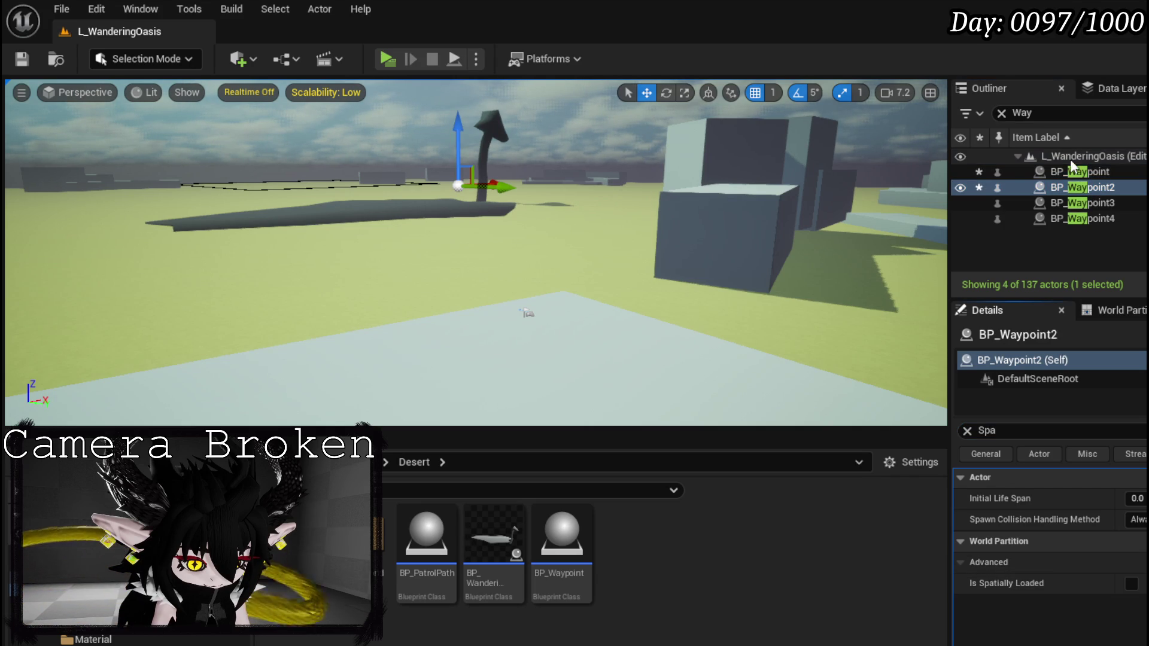
{"action": "left_click", "coordinate": [1065, 205]}
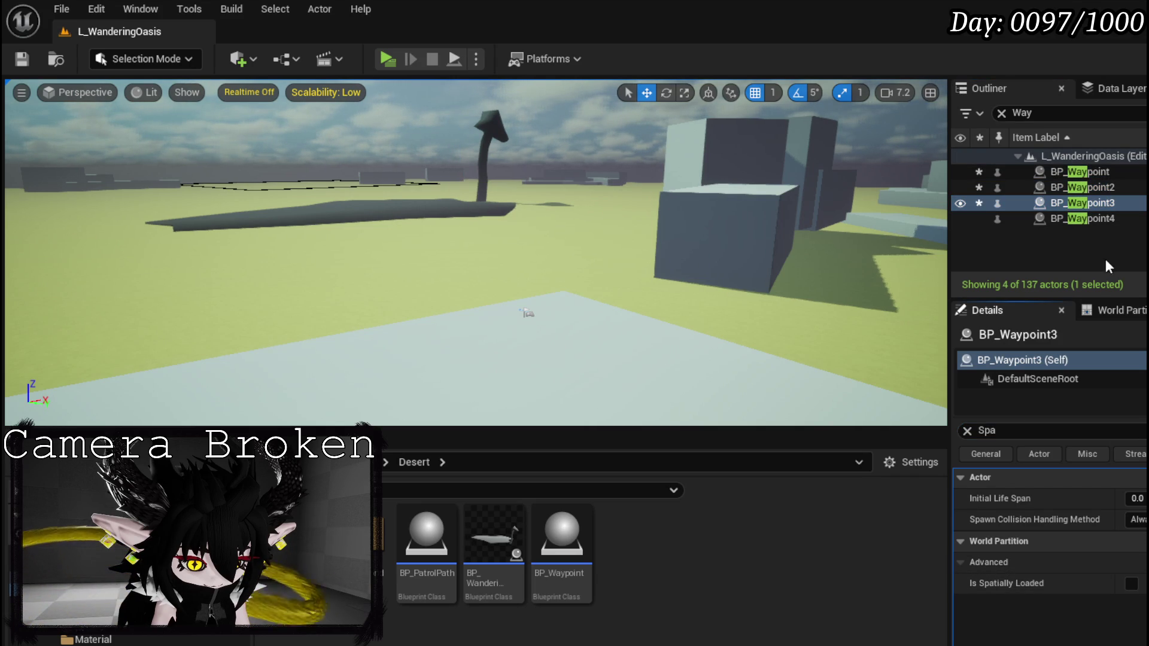
{"action": "left_click", "coordinate": [1090, 219]}
{"action": "left_click", "coordinate": [1131, 584]}
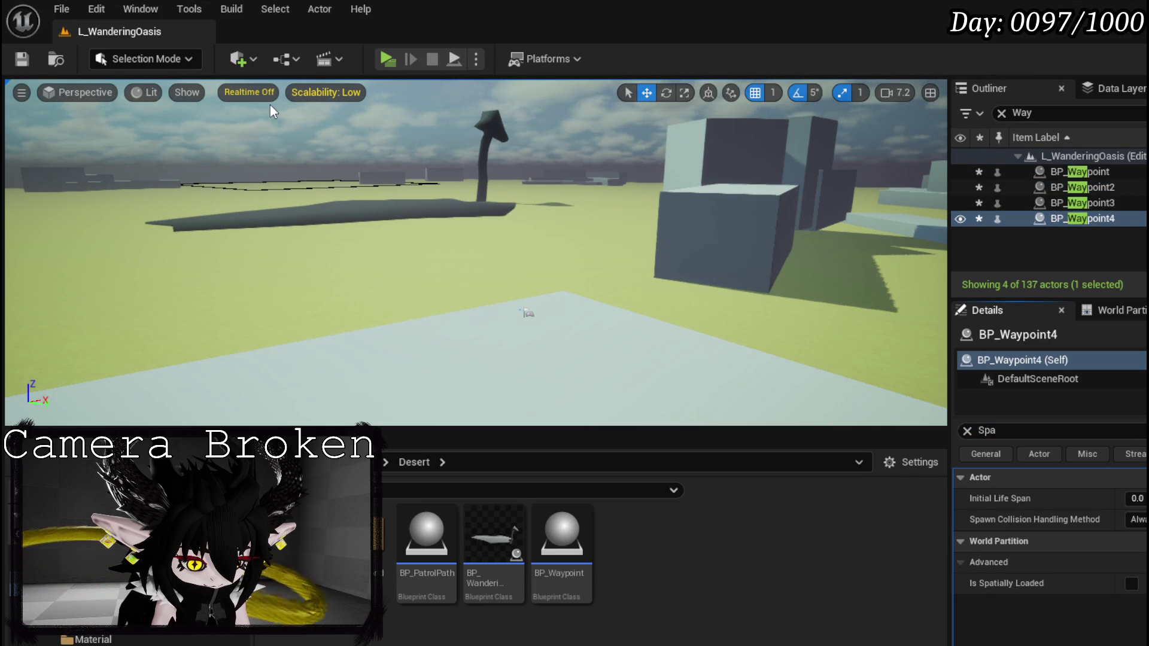
{"action": "left_click", "coordinate": [22, 60]}
{"action": "left_click", "coordinate": [387, 59]}
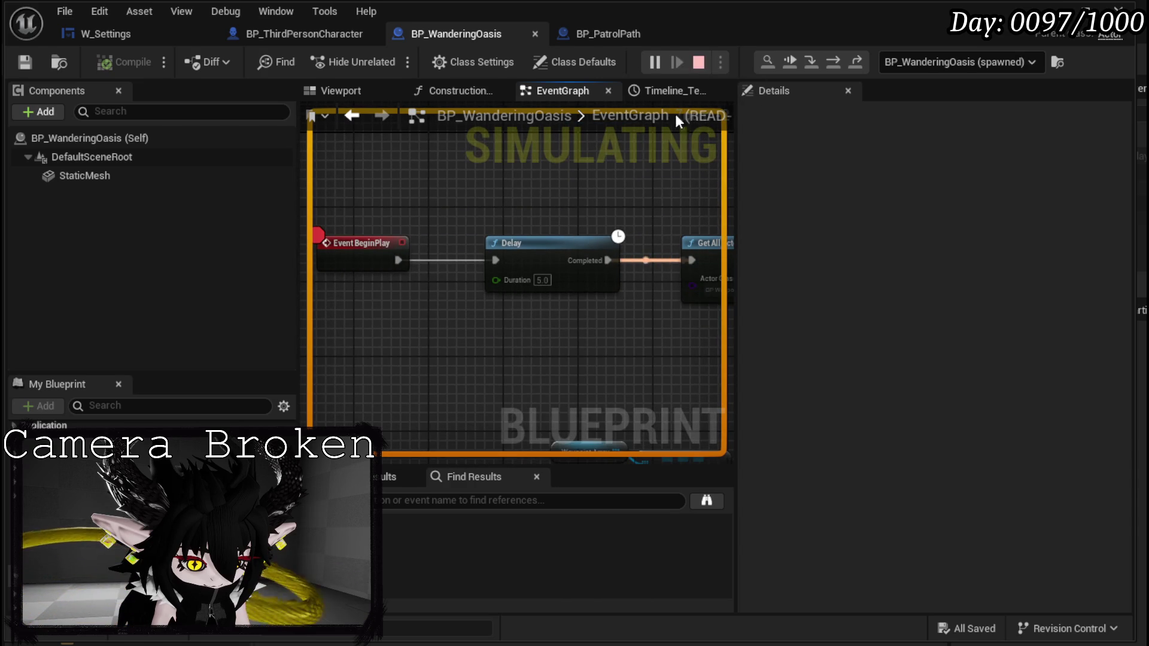
Stop the simulation, delete the Delay node, then compile and save the Blueprint.
{"action": "left_click", "coordinate": [699, 63]}
{"action": "left_click_drag", "start_coordinate": [399, 261], "coordinate": [693, 260]}
{"action": "left_click", "coordinate": [521, 243]}
{"action": "key", "text": "Delete"}
{"action": "left_click", "coordinate": [105, 61]}
{"action": "left_click", "coordinate": [25, 61]}
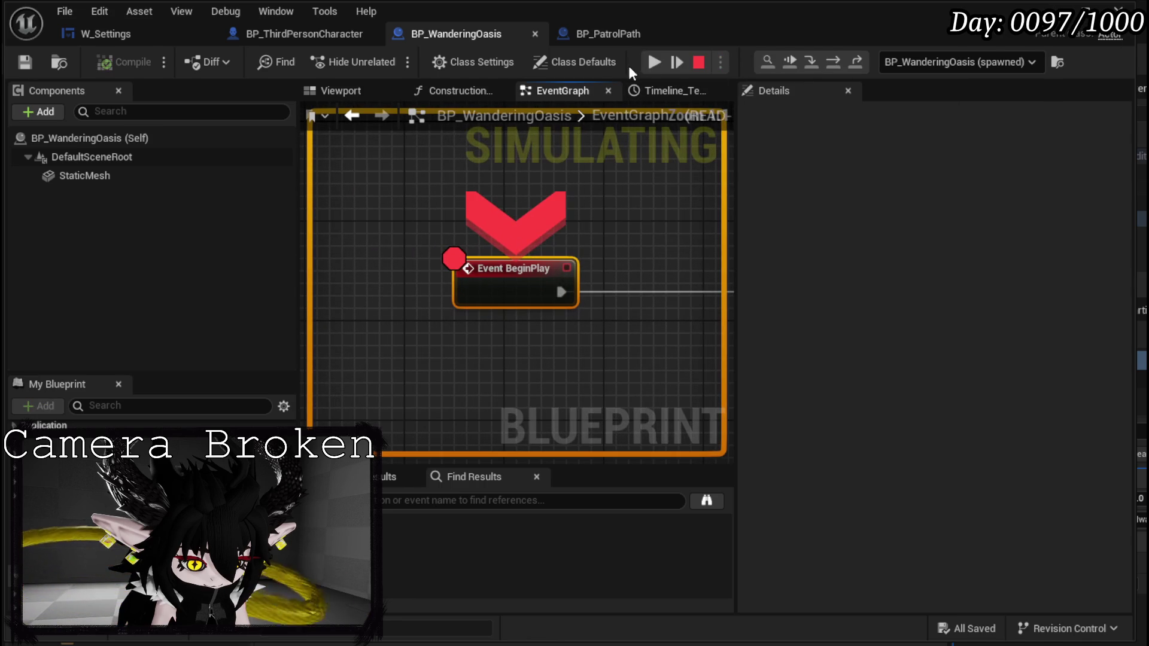
Remove the breakpoint from the ADD node.
{"action": "right_click", "coordinate": [493, 265]}
{"action": "left_click", "coordinate": [554, 349]}
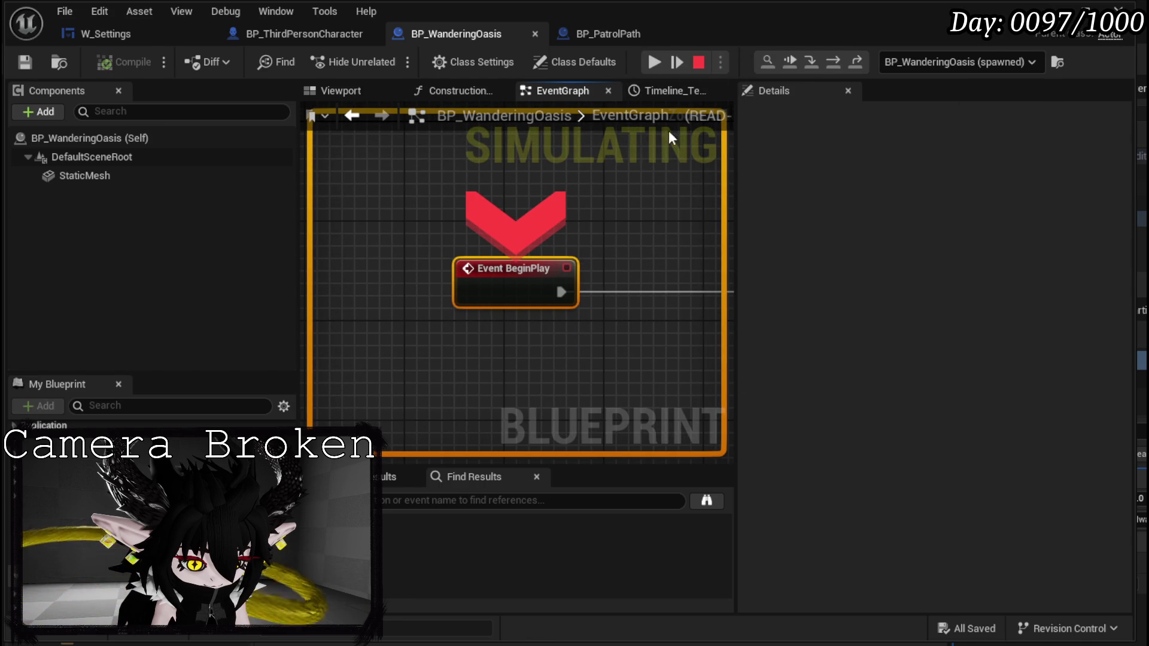
{"action": "right_click", "coordinate": [562, 285]}
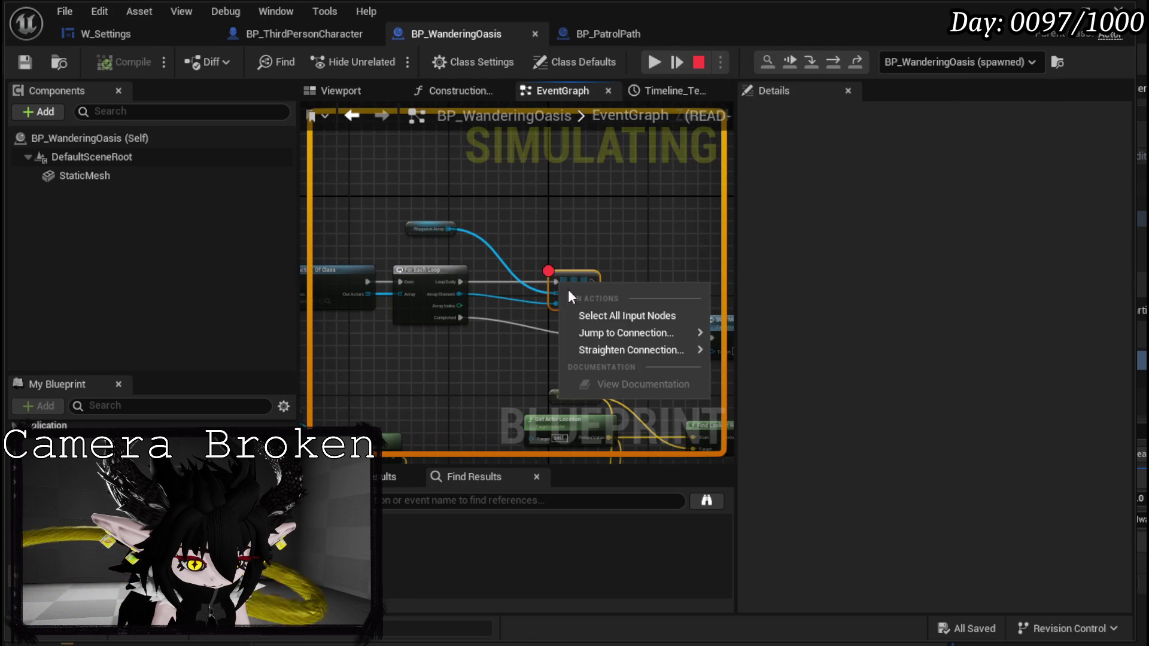
{"action": "left_click", "coordinate": [564, 218]}
{"action": "right_click", "coordinate": [590, 275]}
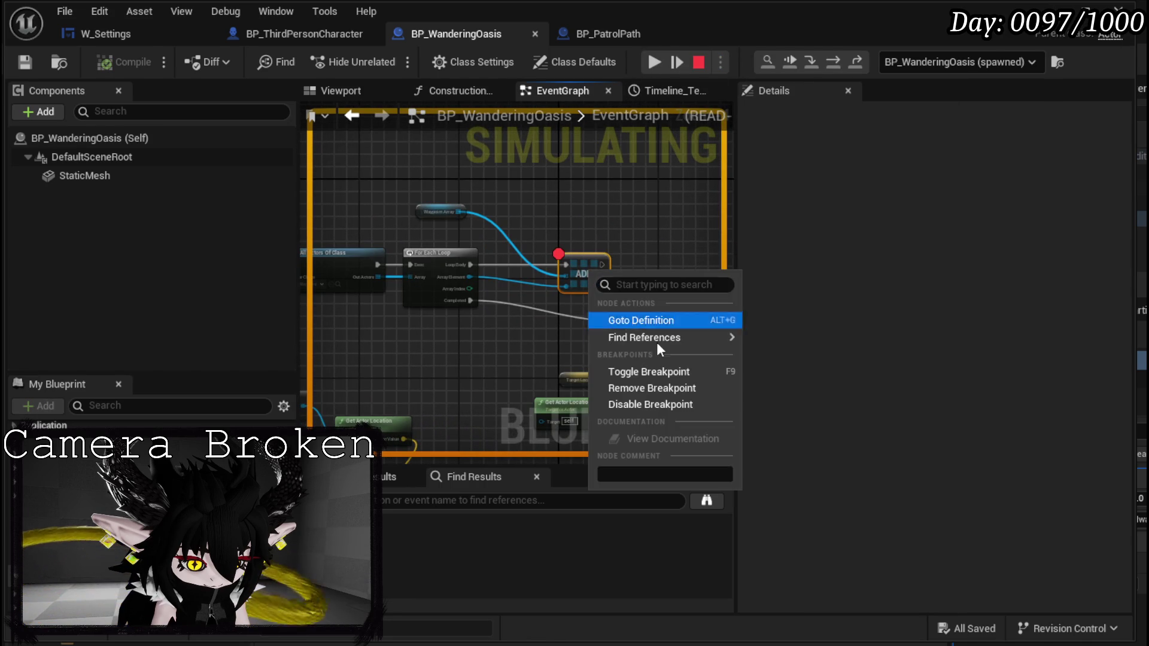
{"action": "left_click", "coordinate": [663, 386]}
Resume the paused game, walk the character forward, and continue past the breakpoint.
{"action": "left_click", "coordinate": [652, 63]}
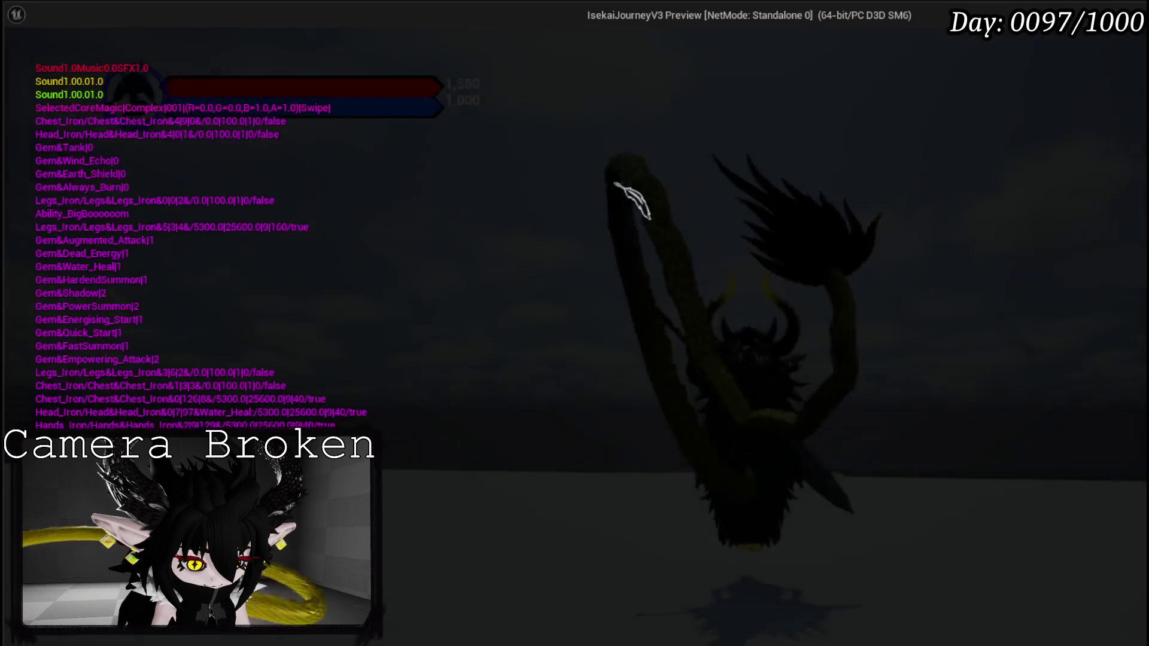
{"action": "key", "text": "w"}
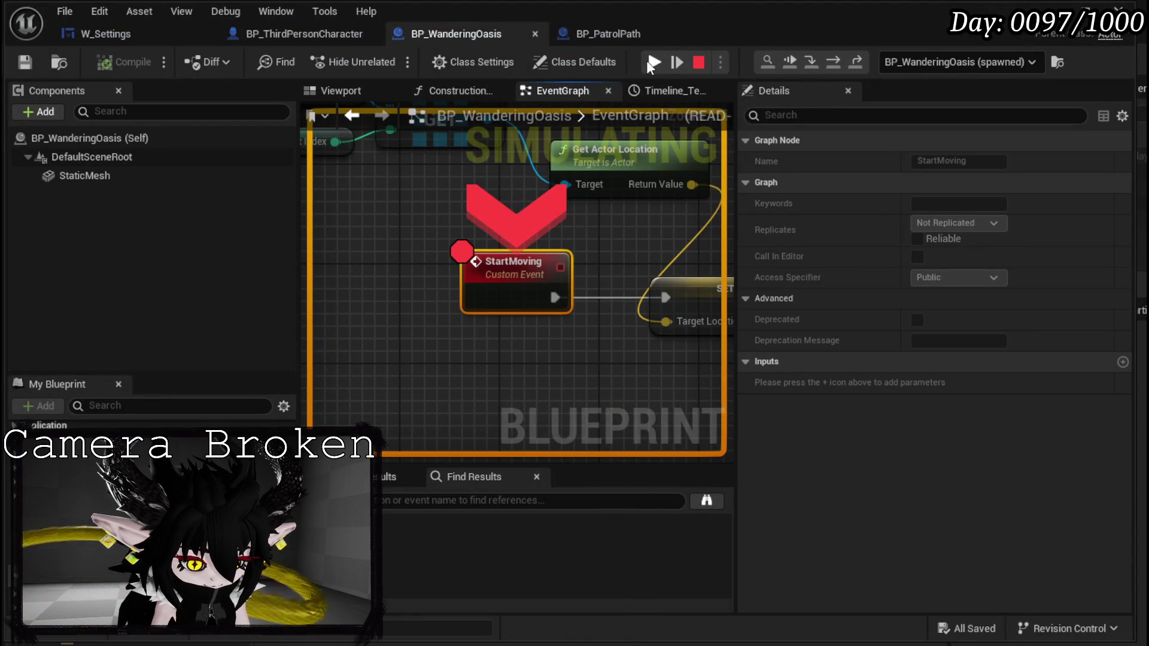
{"action": "left_click", "coordinate": [647, 60]}
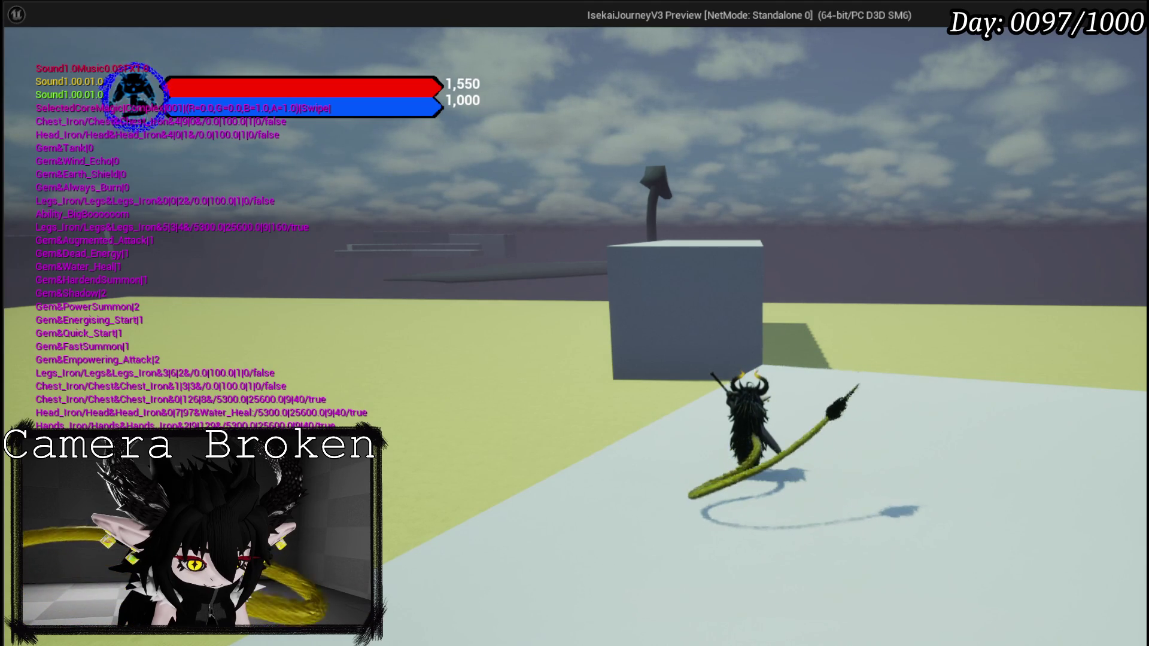
Stop play, open the movement Timeline to confirm its 30.00 length, then go back to EventGraph.
{"action": "key", "text": "Escape"}
{"action": "scroll", "coordinate": [556, 290], "scroll_direction": "down", "scroll_amount": 4}
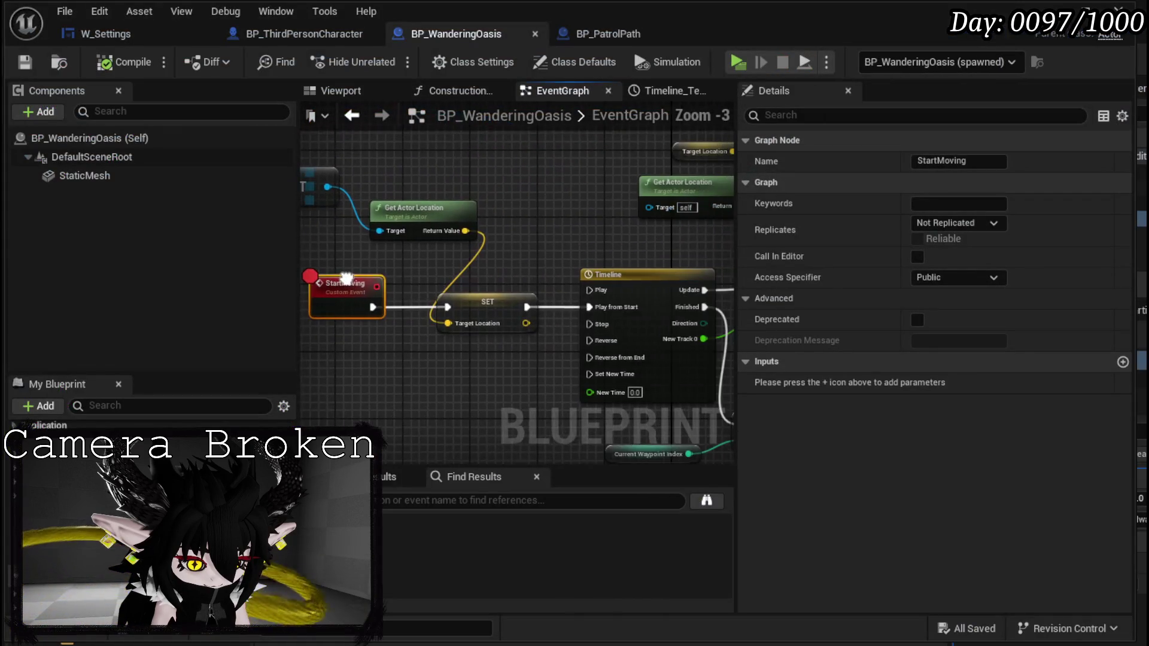
{"action": "mouse_move", "coordinate": [406, 223]}
{"action": "left_mouse_down"}
{"action": "mouse_move", "coordinate": [341, 198]}
{"action": "mouse_move", "coordinate": [520, 207]}
{"action": "left_mouse_up"}
{"action": "left_click", "coordinate": [503, 215]}
{"action": "double_click", "coordinate": [504, 215]}
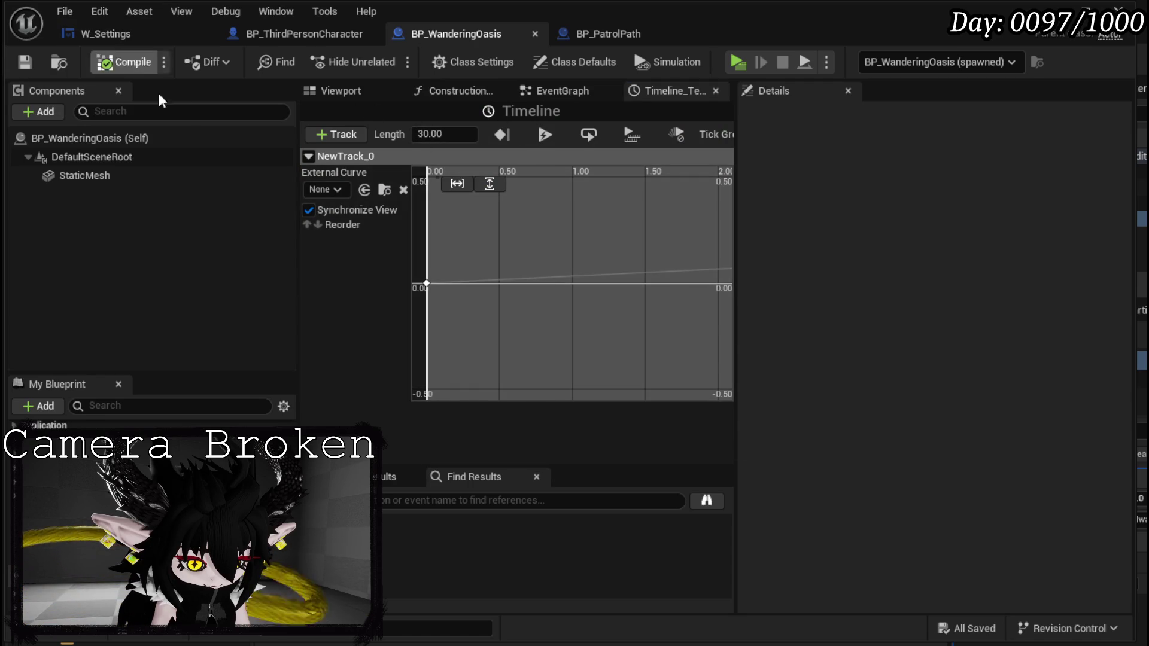
{"action": "scroll", "coordinate": [536, 256], "scroll_direction": "down", "scroll_amount": 3}
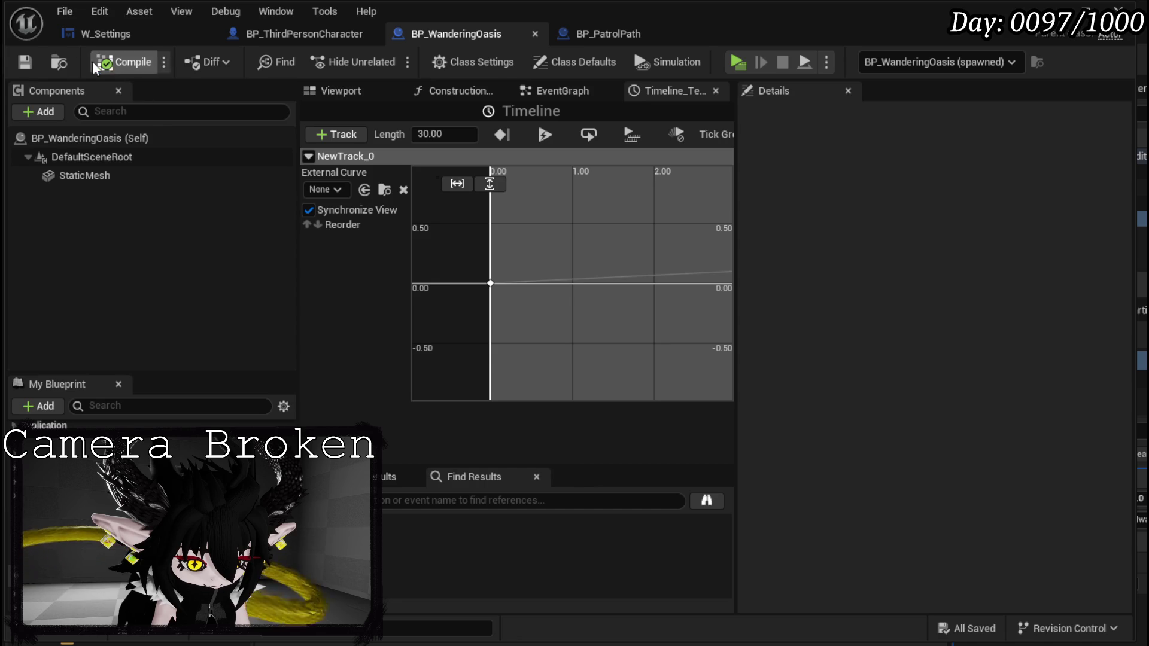
{"action": "left_click", "coordinate": [555, 94]}
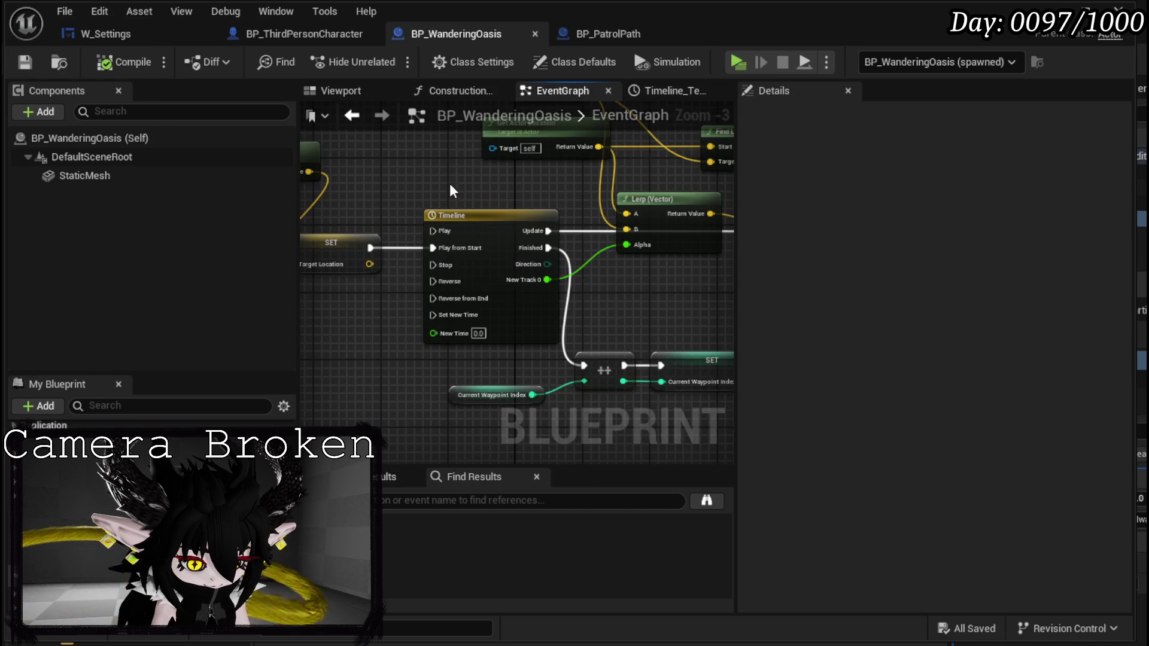
Move Get Actor Location below StartMoving and promote its Return Value to a StartLocation variable.
{"action": "left_click", "coordinate": [436, 205]}
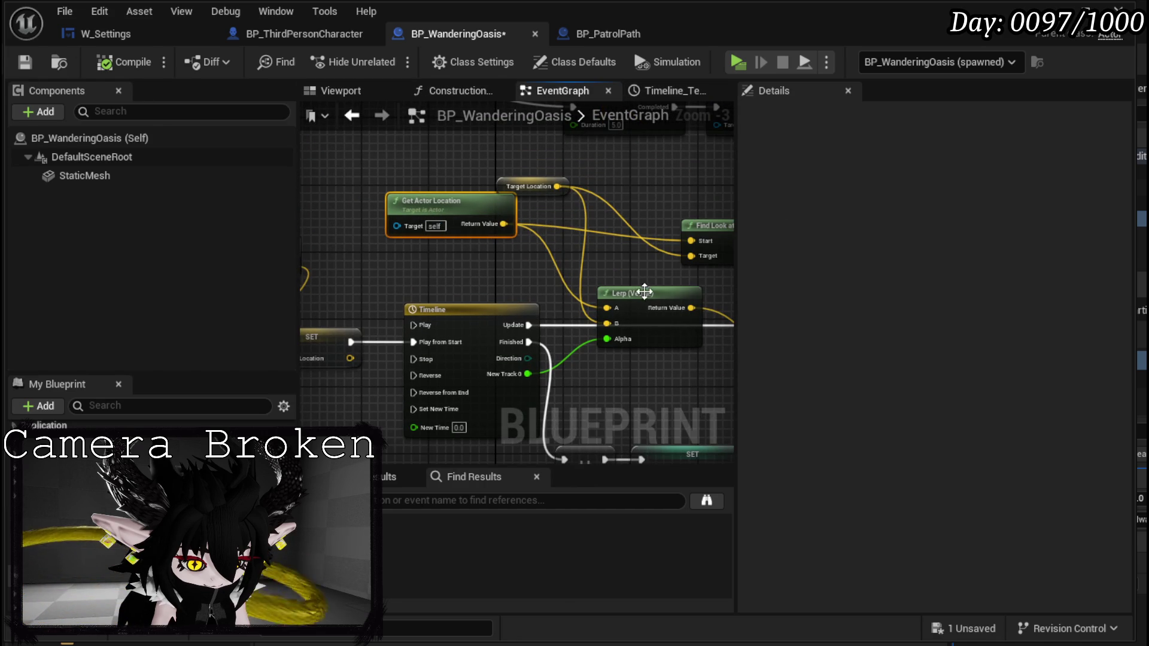
{"action": "left_click_drag", "start_coordinate": [461, 191], "coordinate": [485, 199]}
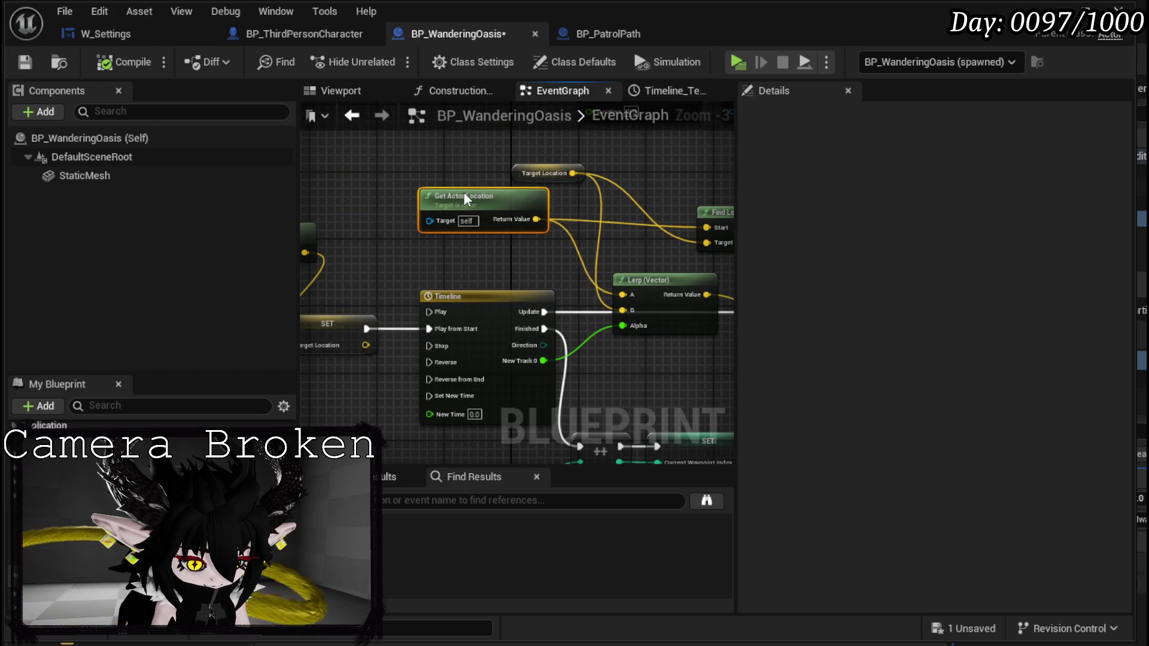
{"action": "mouse_move", "coordinate": [409, 251]}
{"action": "left_mouse_down"}
{"action": "mouse_move", "coordinate": [599, 258]}
{"action": "mouse_move", "coordinate": [498, 251]}
{"action": "left_mouse_up"}
{"action": "left_click", "coordinate": [572, 259]}
{"action": "mouse_move", "coordinate": [563, 201]}
{"action": "left_mouse_down"}
{"action": "mouse_move", "coordinate": [335, 351]}
{"action": "mouse_move", "coordinate": [378, 310]}
{"action": "left_mouse_up"}
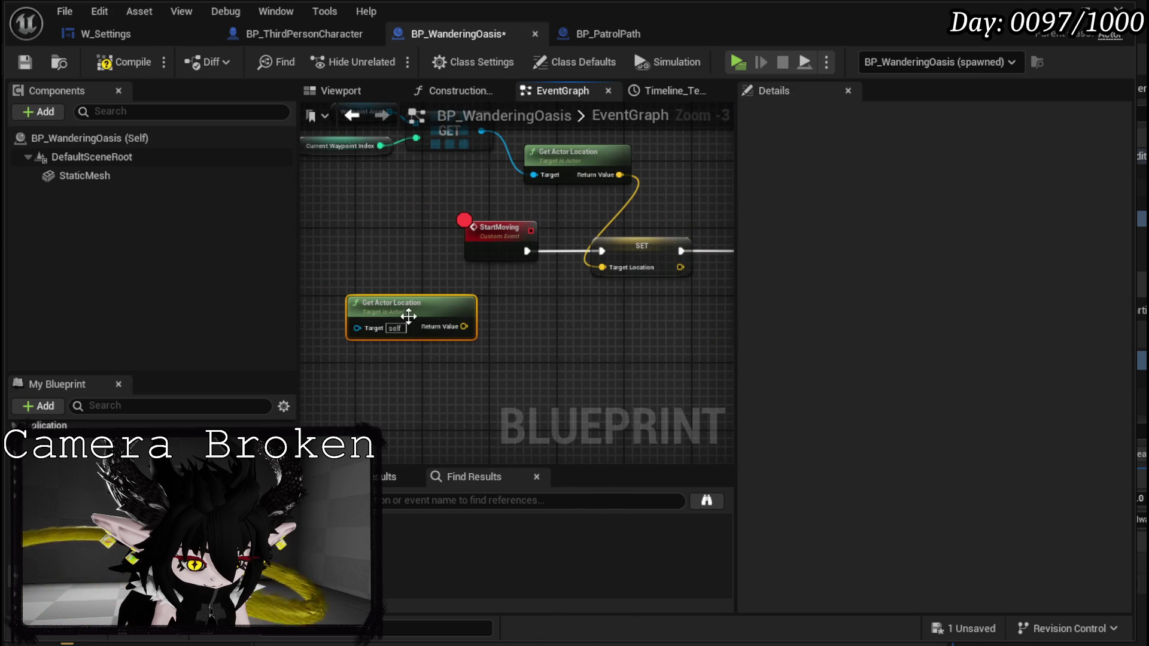
{"action": "right_click", "coordinate": [463, 326]}
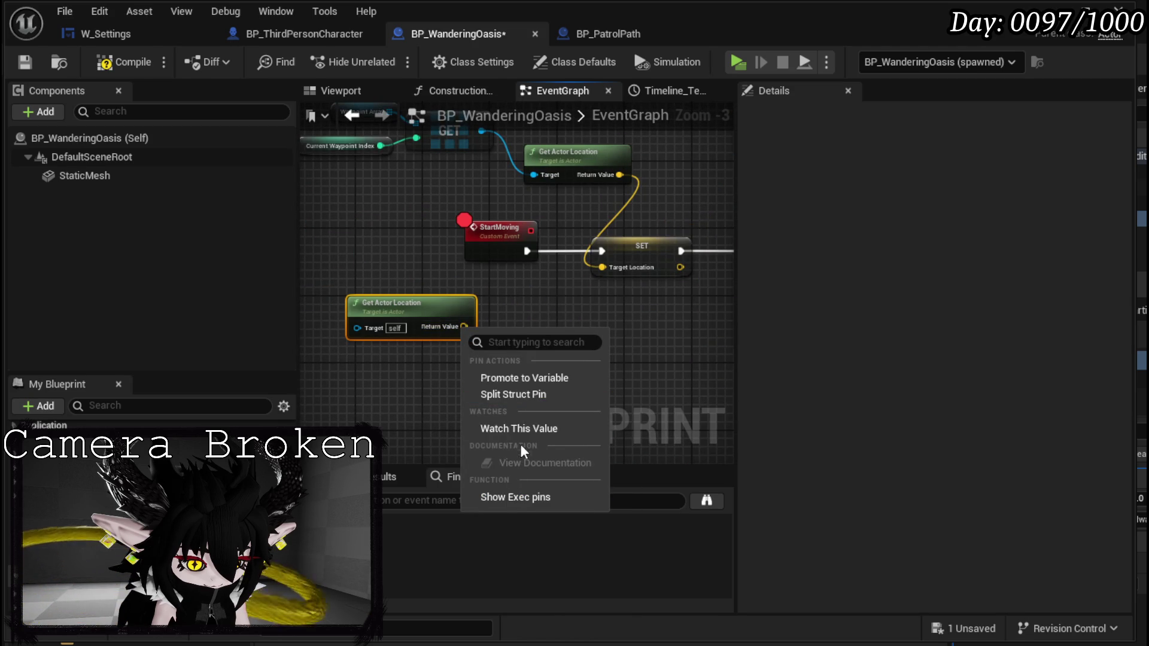
{"action": "left_click", "coordinate": [506, 380]}
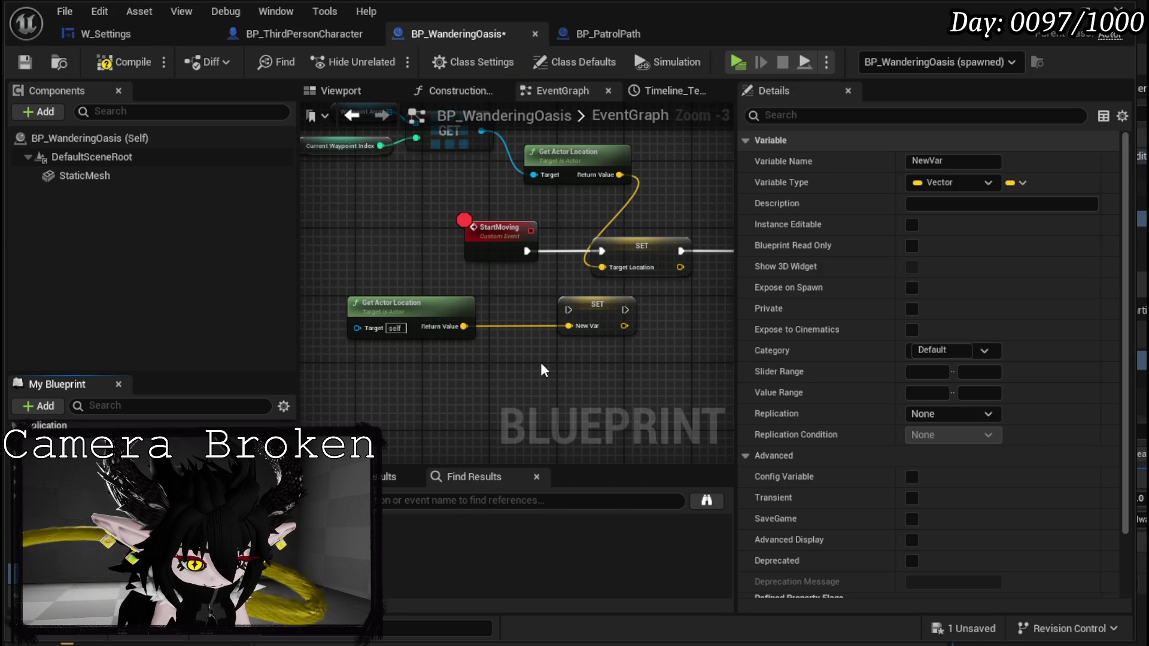
{"action": "type", "text": "StartLocation"}
{"action": "key", "text": "Return"}
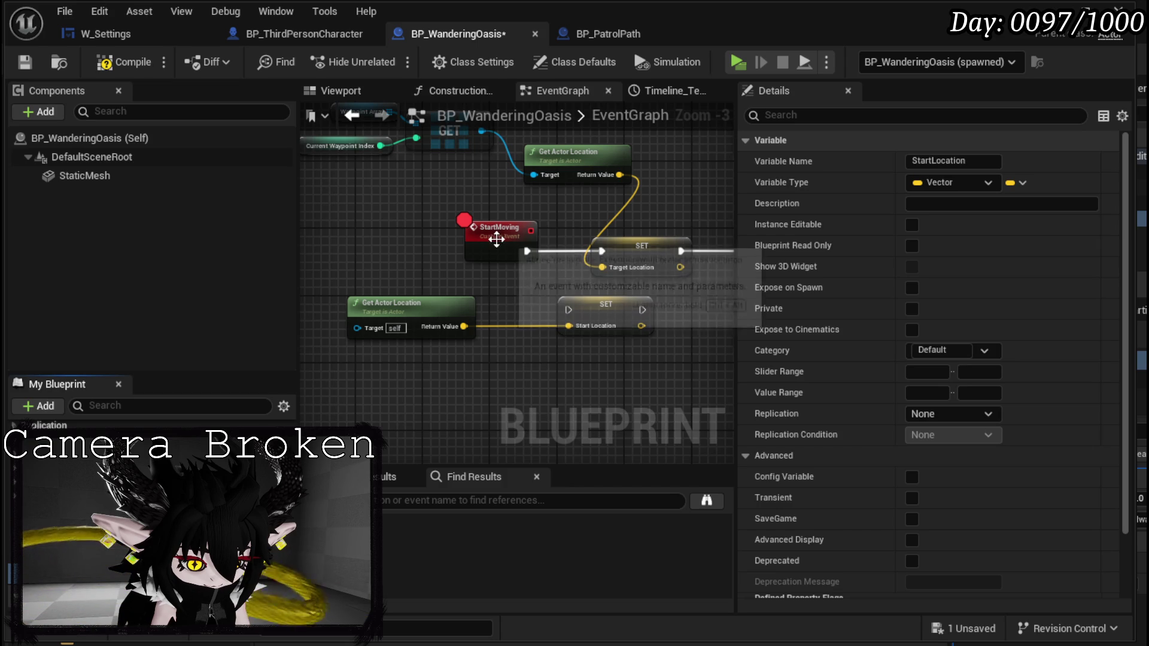
Wire the StartLocation setter after StartMoving and connect StartLocation into the Lerp's A input.
{"action": "left_click_drag", "start_coordinate": [489, 242], "coordinate": [388, 245]}
{"action": "mouse_move", "coordinate": [604, 310]}
{"action": "left_mouse_down"}
{"action": "mouse_move", "coordinate": [507, 247]}
{"action": "mouse_move", "coordinate": [473, 251]}
{"action": "mouse_move", "coordinate": [476, 262]}
{"action": "left_mouse_up"}
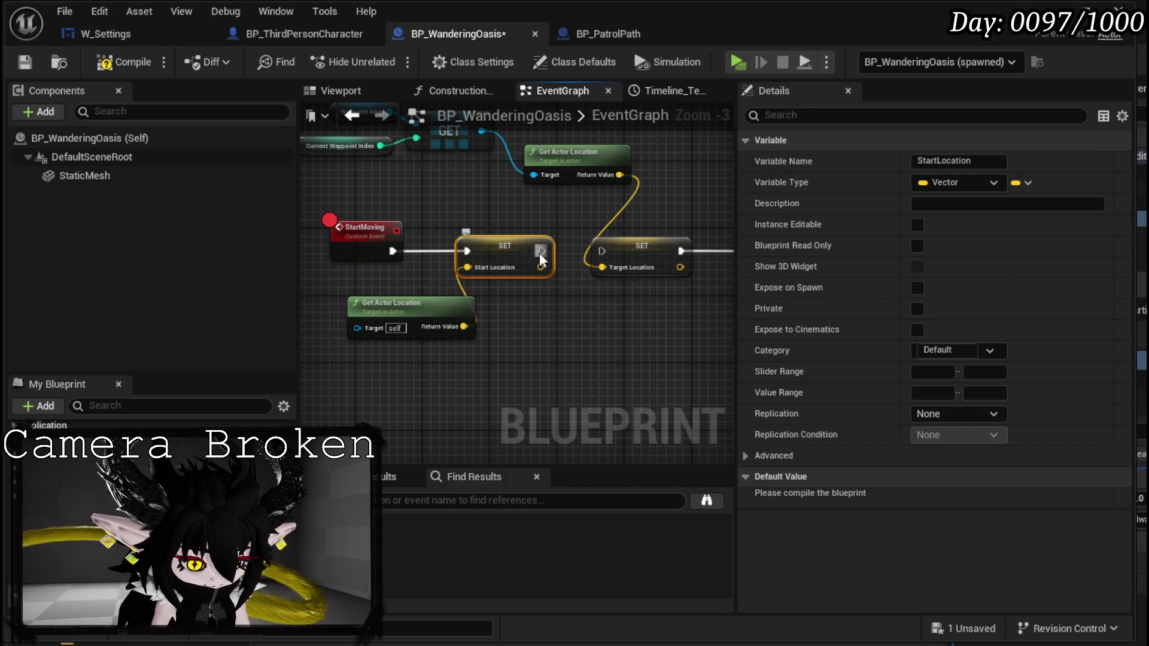
{"action": "left_click_drag", "start_coordinate": [605, 253], "coordinate": [599, 60]}
{"action": "left_click_drag", "start_coordinate": [387, 408], "coordinate": [371, 400]}
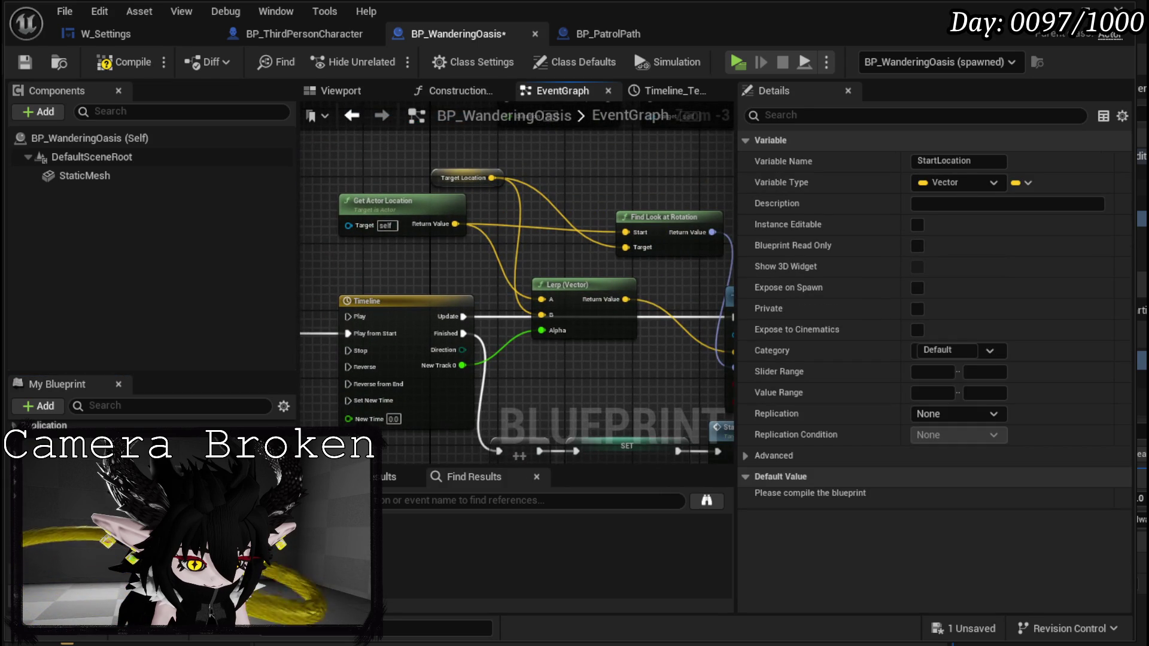
{"action": "mouse_move", "coordinate": [60, 455]}
{"action": "left_mouse_down"}
{"action": "mouse_move", "coordinate": [429, 258]}
{"action": "mouse_move", "coordinate": [549, 314]}
{"action": "mouse_move", "coordinate": [550, 300]}
{"action": "left_mouse_up"}
Tidy Get Actor Location, Find Look at Rotation and Target Location nodes, then save the Blueprint.
{"action": "mouse_move", "coordinate": [448, 206]}
{"action": "left_mouse_down"}
{"action": "mouse_move", "coordinate": [581, 203]}
{"action": "mouse_move", "coordinate": [600, 143]}
{"action": "left_mouse_up"}
{"action": "mouse_move", "coordinate": [610, 246]}
{"action": "left_mouse_down"}
{"action": "mouse_move", "coordinate": [517, 301]}
{"action": "mouse_move", "coordinate": [617, 242]}
{"action": "left_mouse_up"}
{"action": "mouse_move", "coordinate": [395, 187]}
{"action": "left_mouse_down"}
{"action": "mouse_move", "coordinate": [447, 214]}
{"action": "mouse_move", "coordinate": [466, 206]}
{"action": "left_mouse_up"}
{"action": "left_click_drag", "start_coordinate": [602, 225], "coordinate": [618, 225]}
{"action": "left_click_drag", "start_coordinate": [448, 272], "coordinate": [498, 230]}
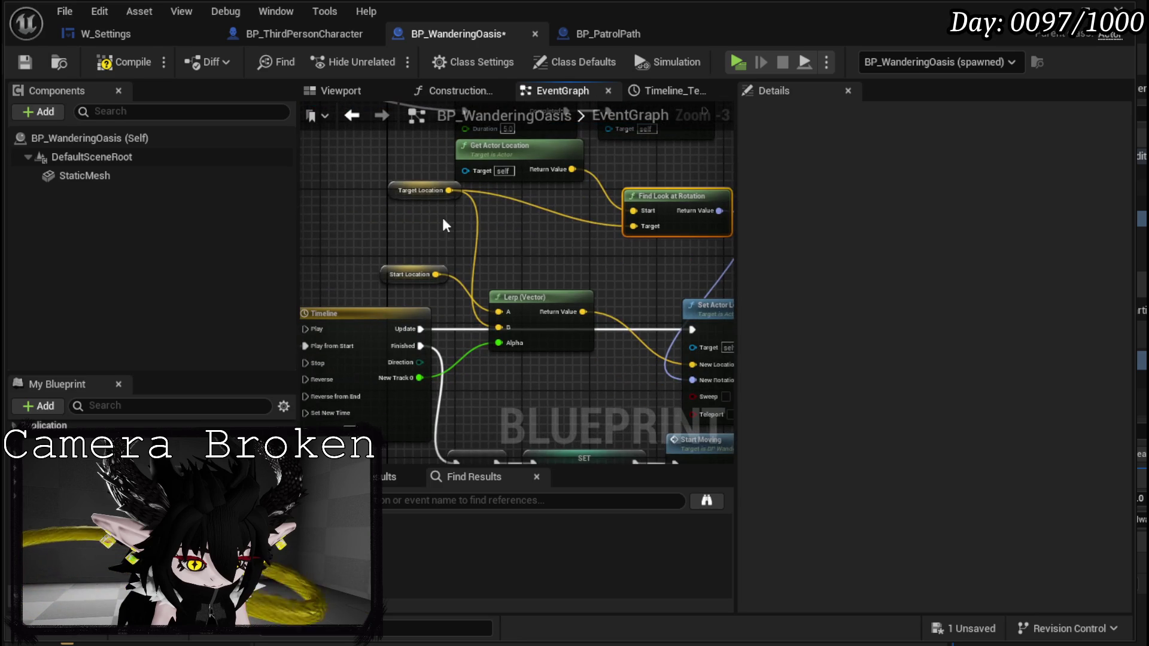
{"action": "left_click_drag", "start_coordinate": [401, 188], "coordinate": [368, 221]}
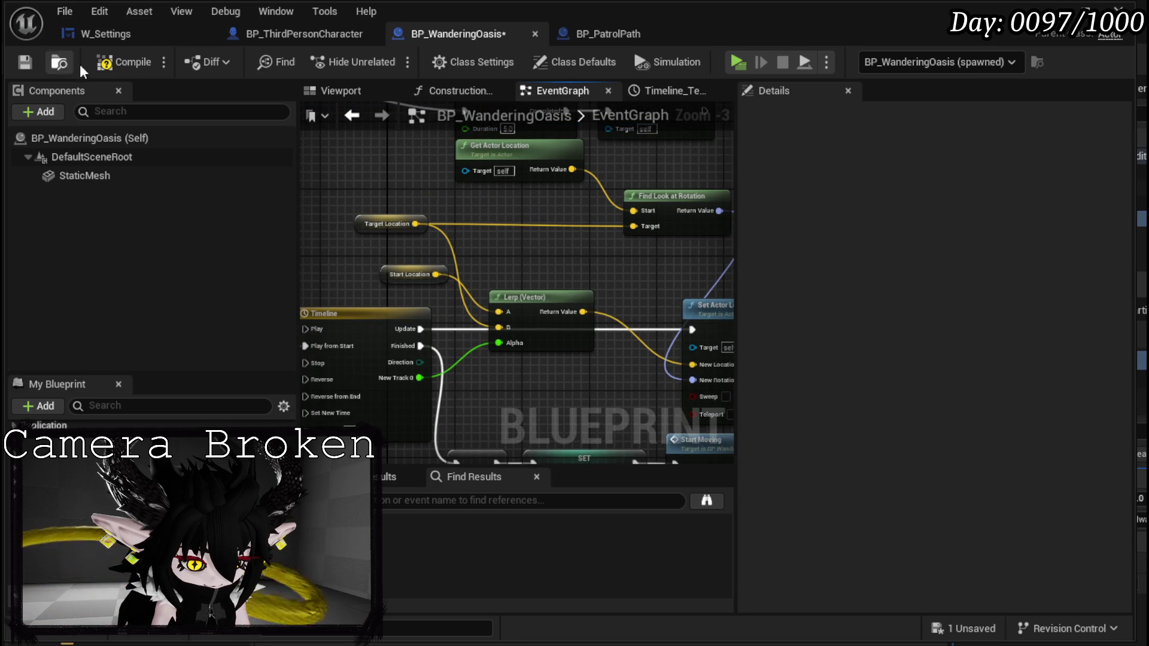
{"action": "left_click", "coordinate": [26, 62]}
{"action": "scroll", "coordinate": [502, 311], "scroll_direction": "down", "scroll_amount": 1}
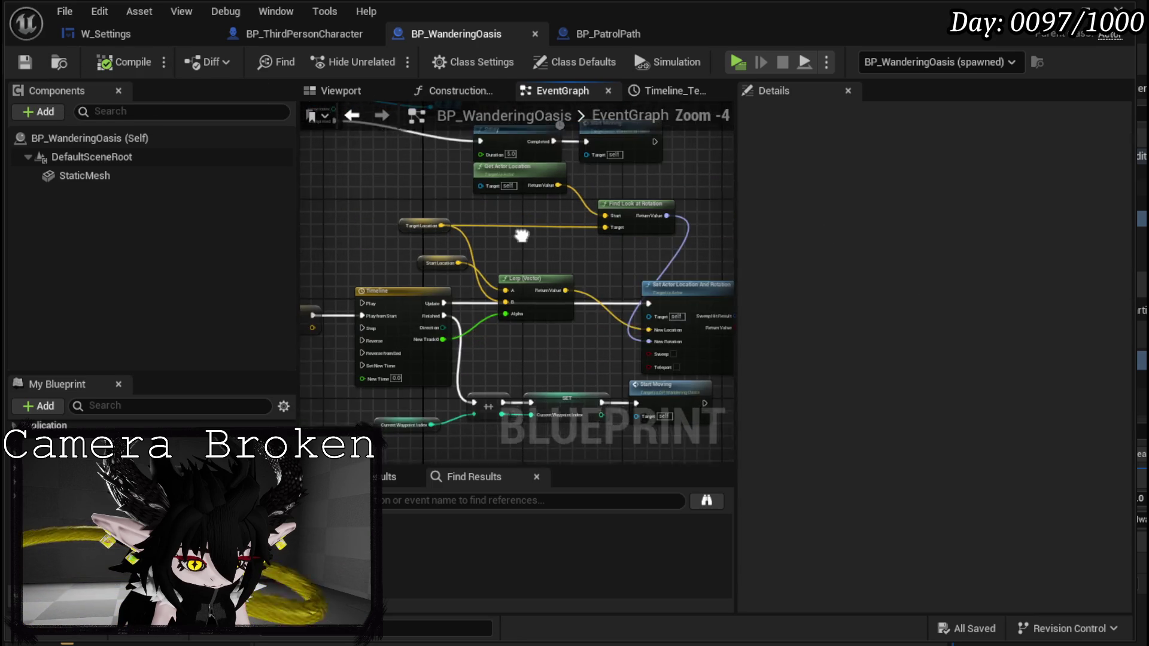
Move the Start Moving call down-left, adding and then removing its breakpoint.
{"action": "left_click_drag", "start_coordinate": [519, 257], "coordinate": [556, 198]}
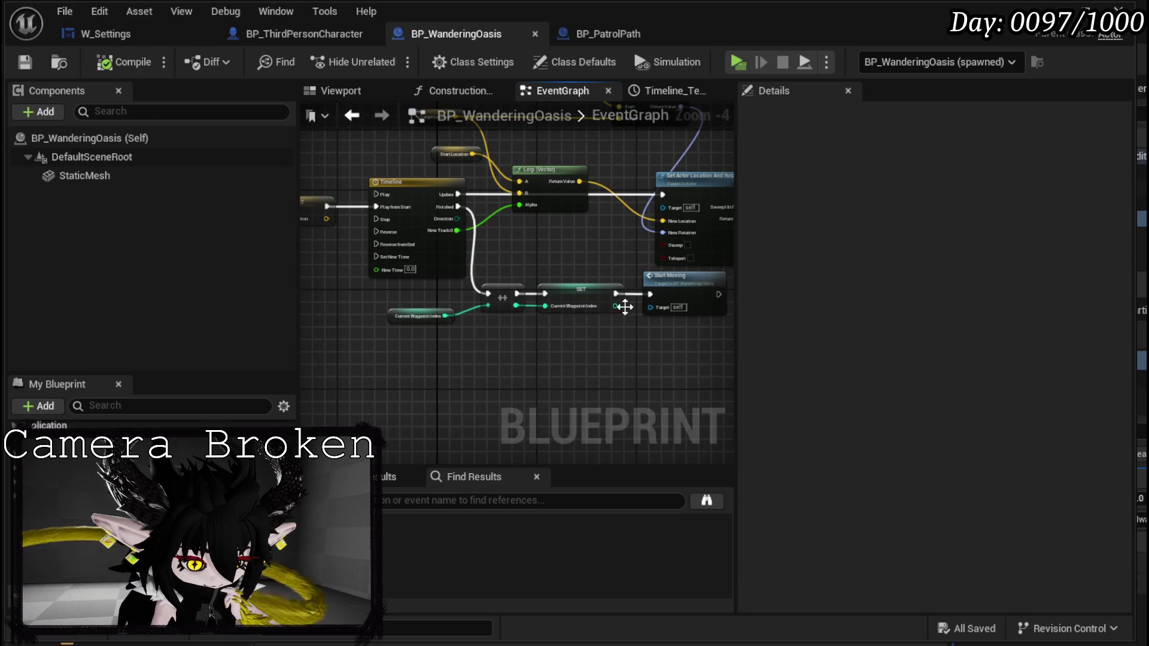
{"action": "right_click", "coordinate": [683, 296]}
{"action": "left_click", "coordinate": [742, 592]}
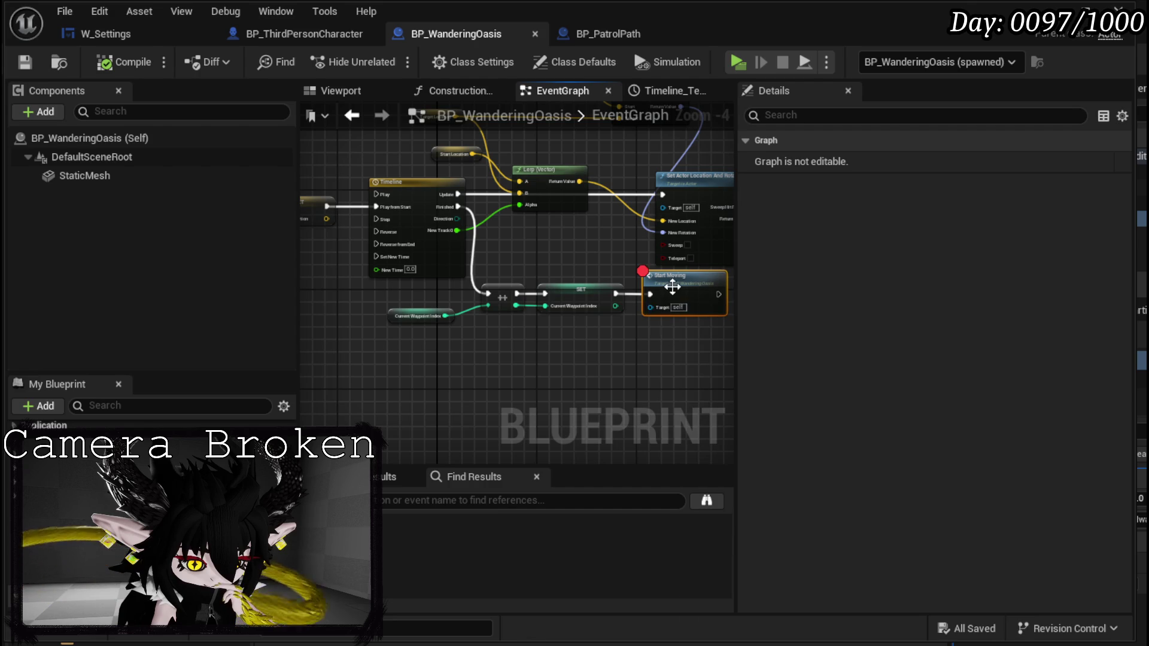
{"action": "left_click_drag", "start_coordinate": [671, 292], "coordinate": [554, 346]}
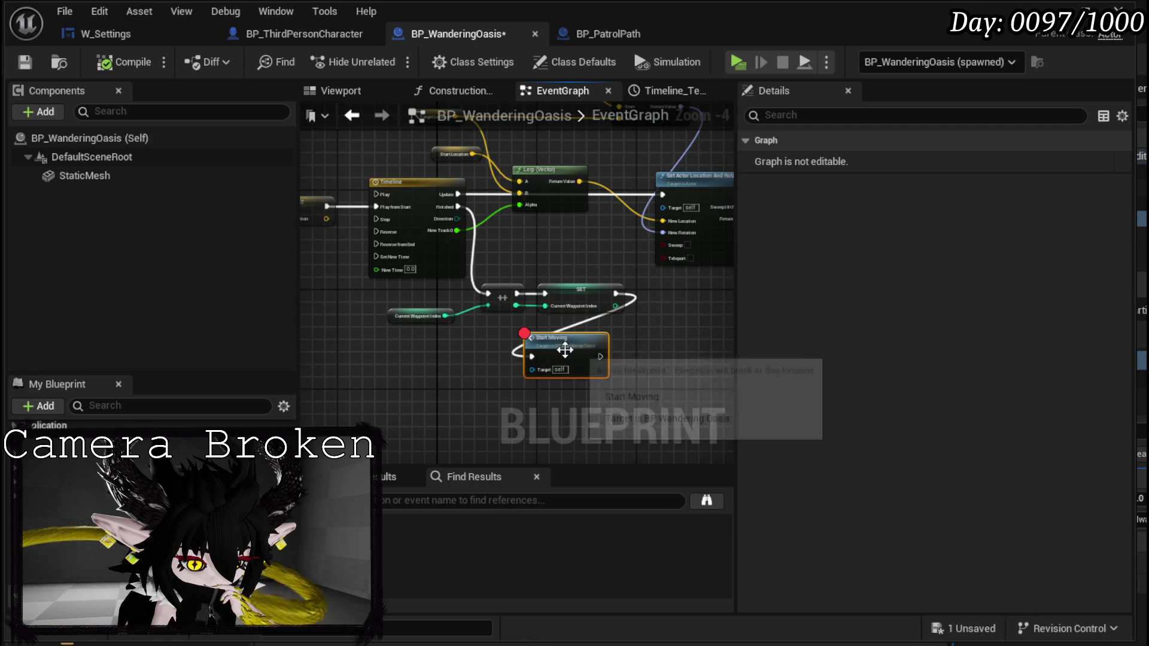
{"action": "right_click", "coordinate": [569, 351]}
{"action": "left_click", "coordinate": [524, 333]}
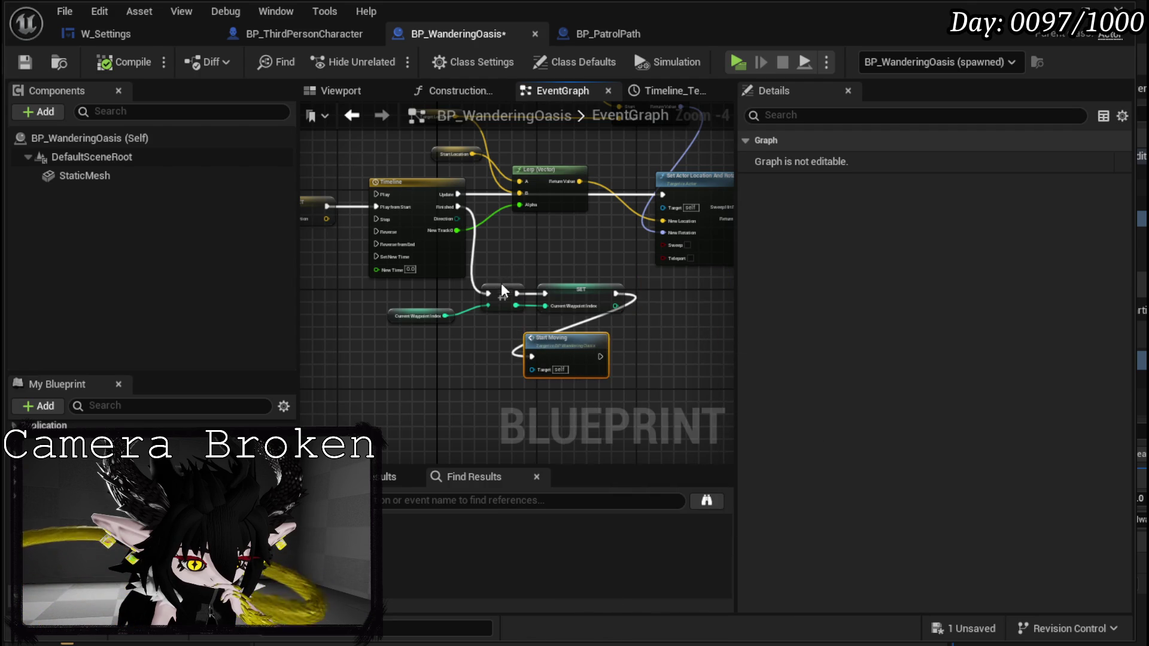
Add a breakpoint to the ++ increment node and start playing with Alt+P.
{"action": "right_click", "coordinate": [503, 293]}
{"action": "left_click", "coordinate": [461, 340]}
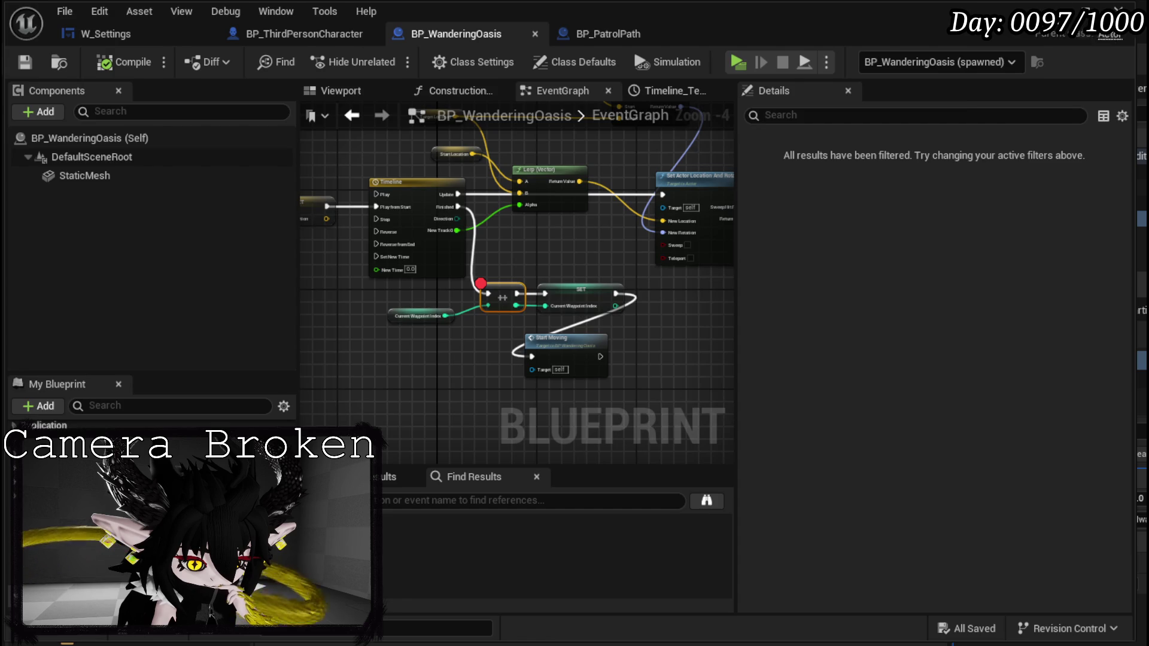
{"action": "key", "text": "alt+p"}
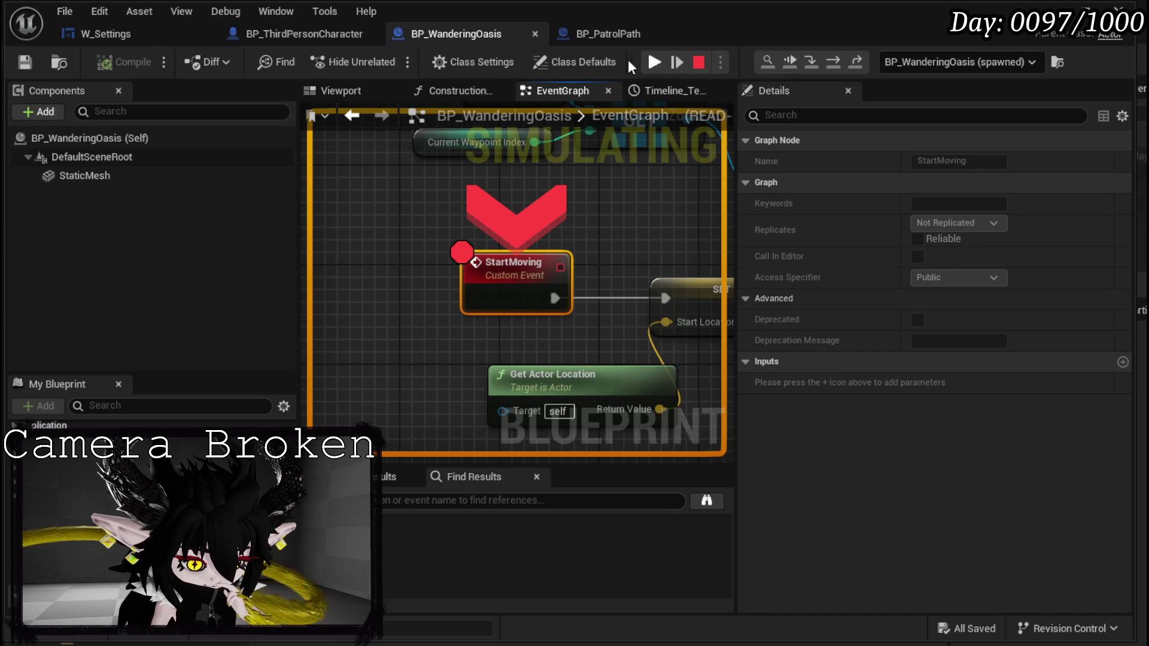
Resume past StartMoving and run the character over the grey wall and white block until ++ breaks.
{"action": "left_click", "coordinate": [656, 65]}
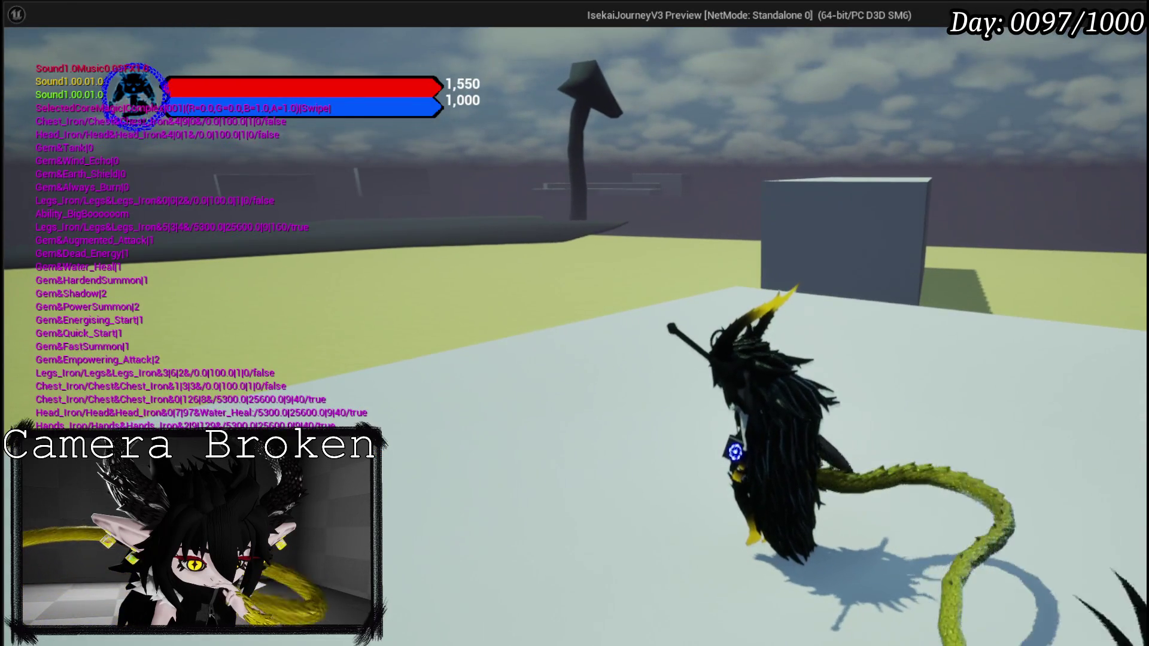
{"action": "key", "text": "space"}
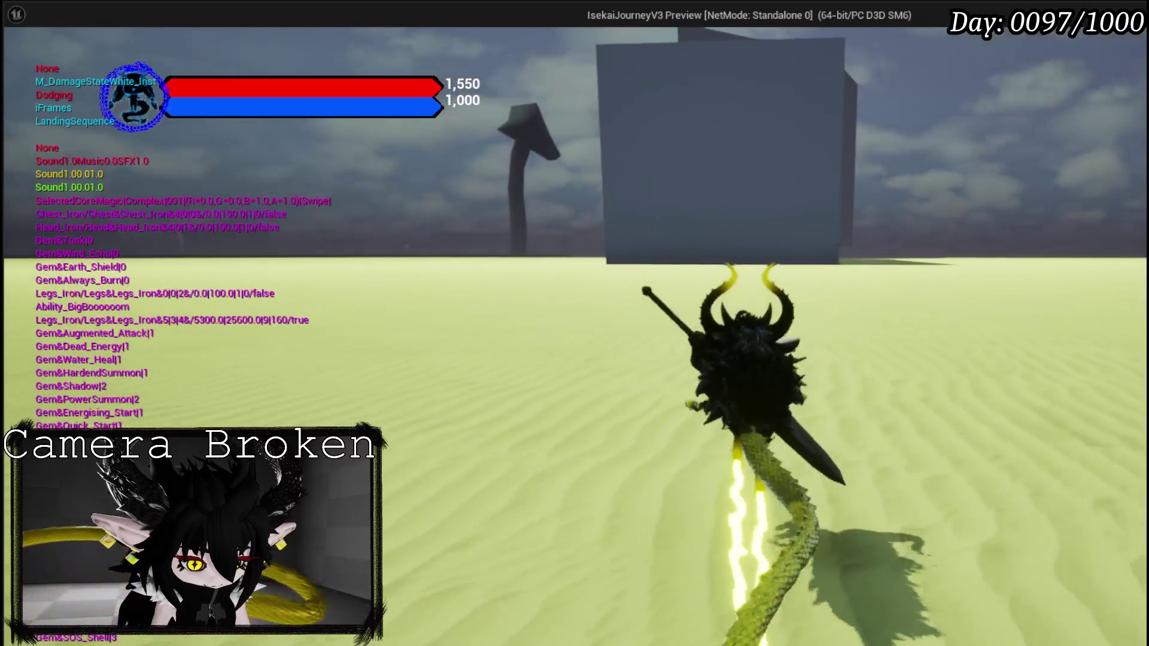
{"action": "key", "text": "w"}
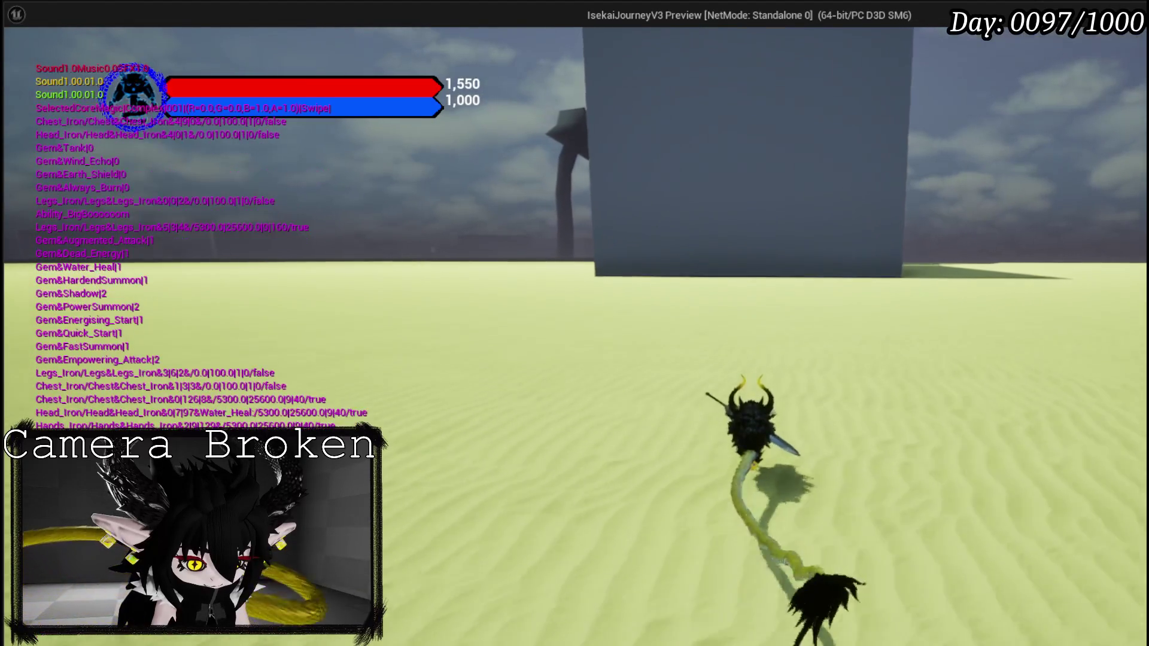
{"action": "key", "text": "w"}
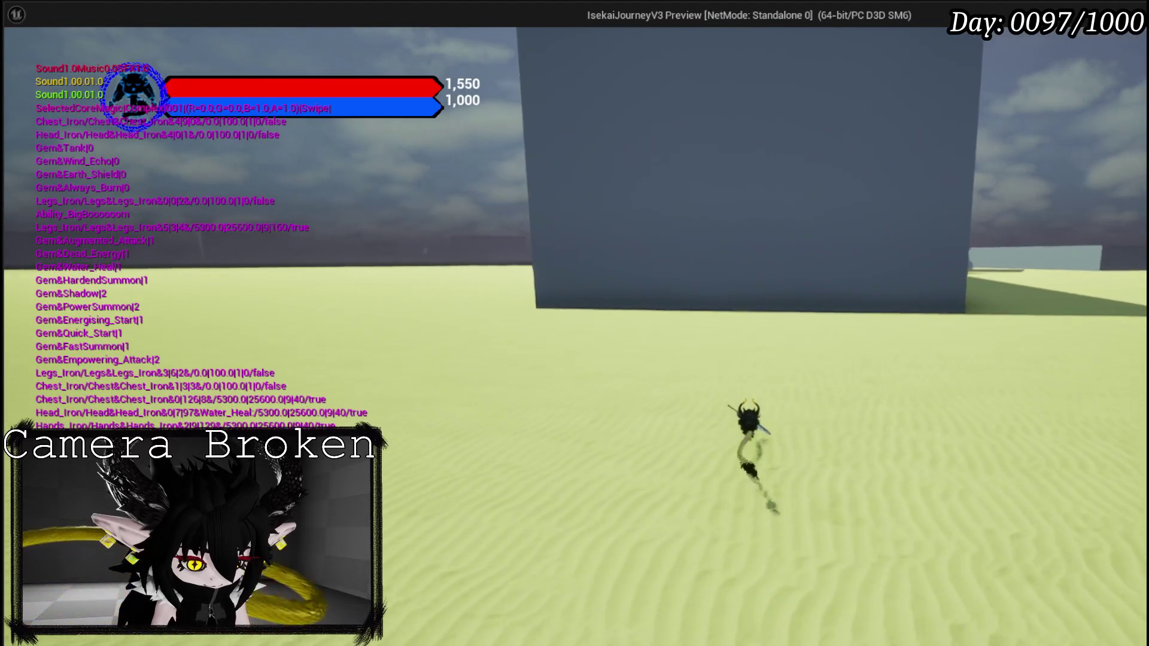
{"action": "key", "text": "w"}
{"action": "key", "text": "space"}
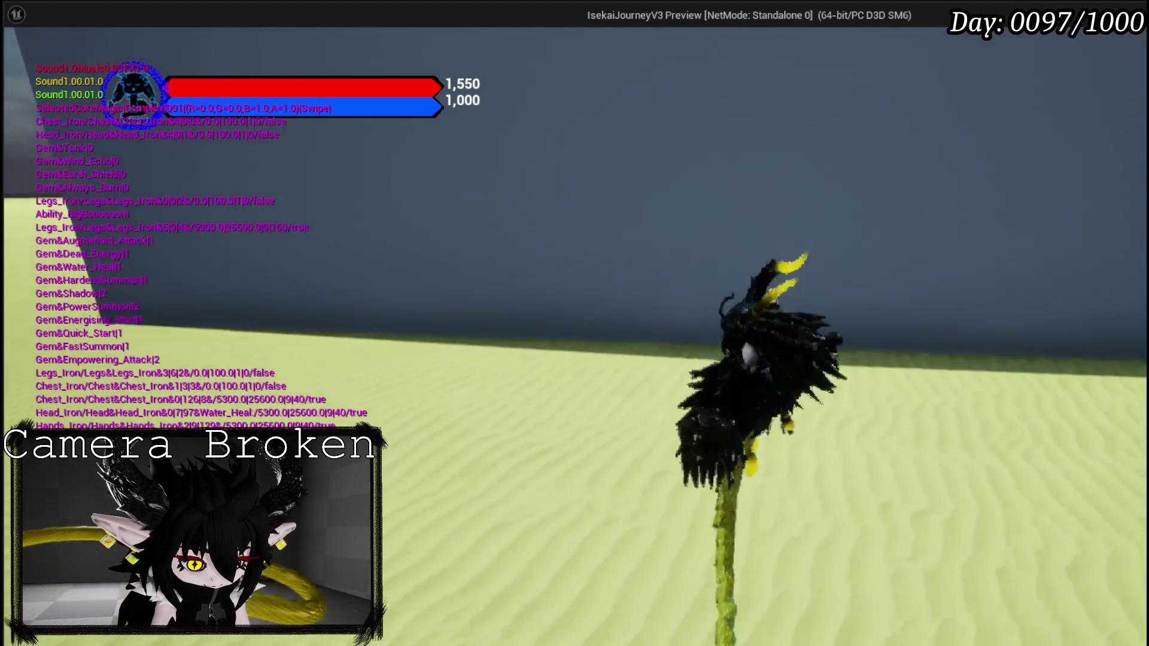
{"action": "key", "text": "w"}
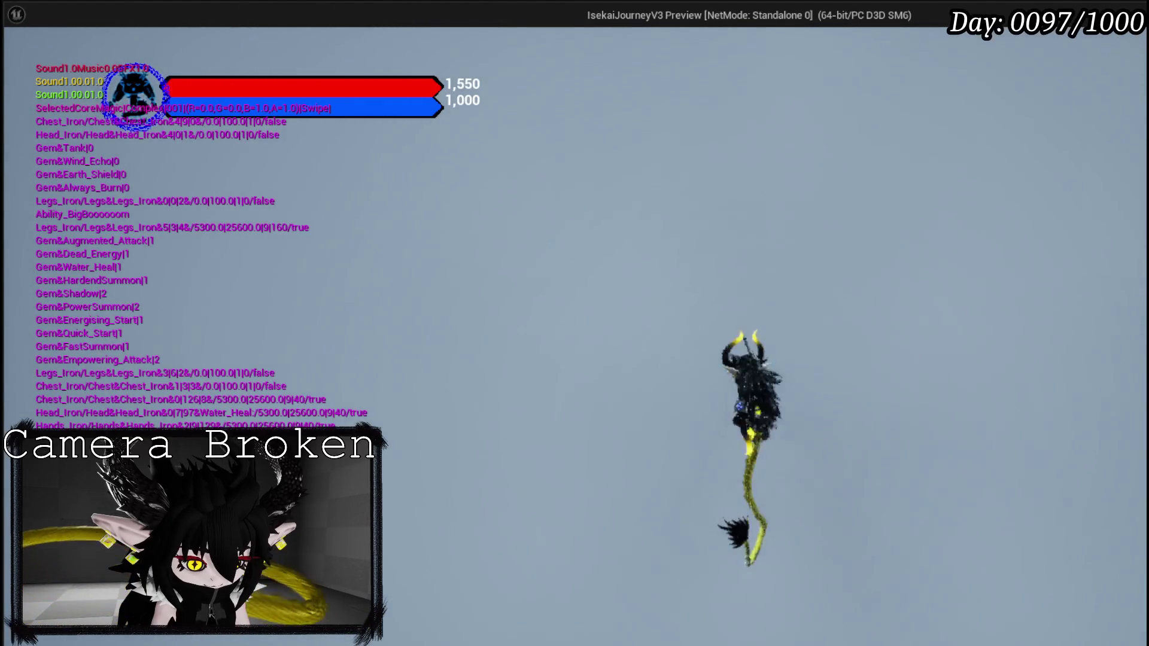
{"action": "key", "text": "w"}
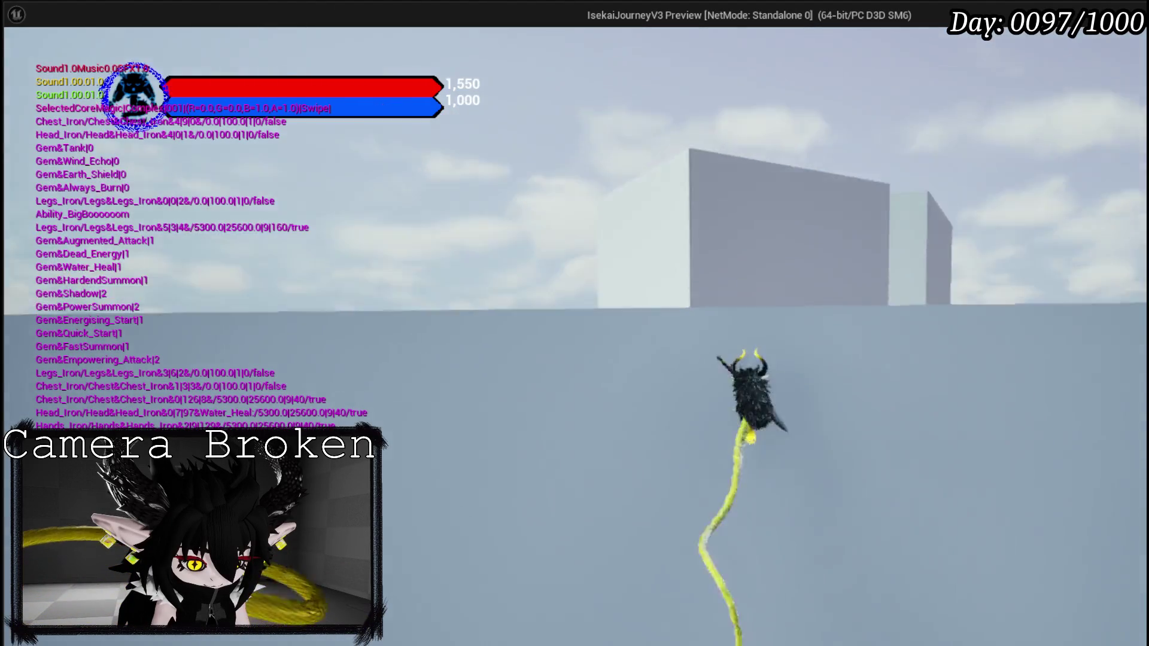
{"action": "key", "text": "w"}
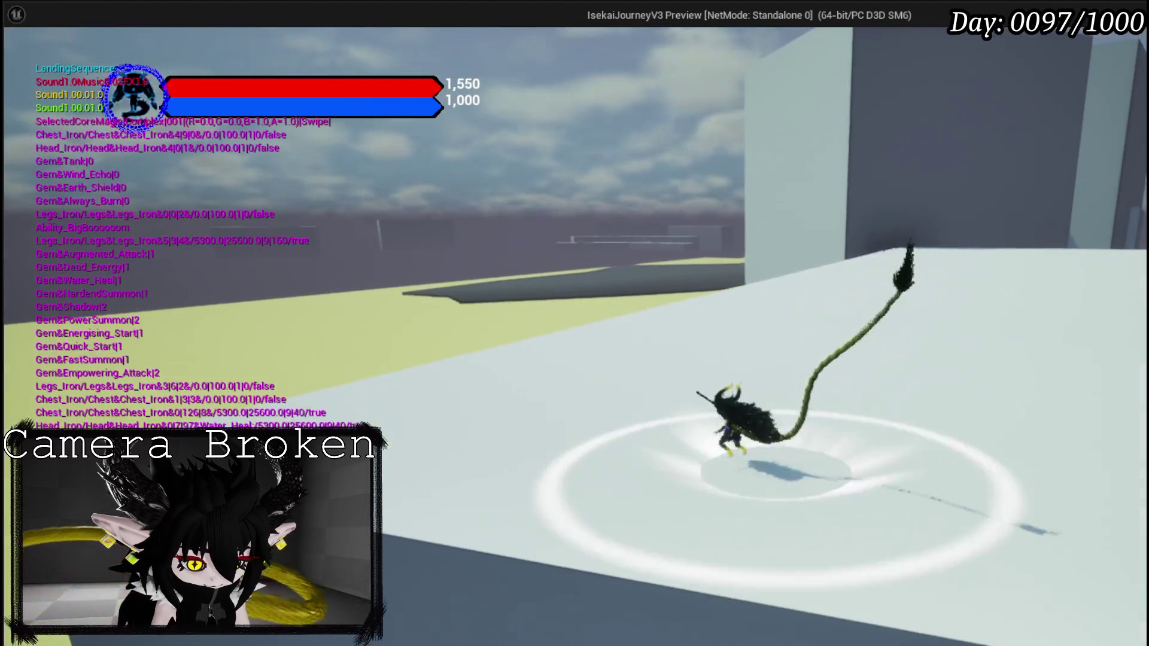
{"action": "key", "text": "w"}
{"action": "key", "text": "shift"}
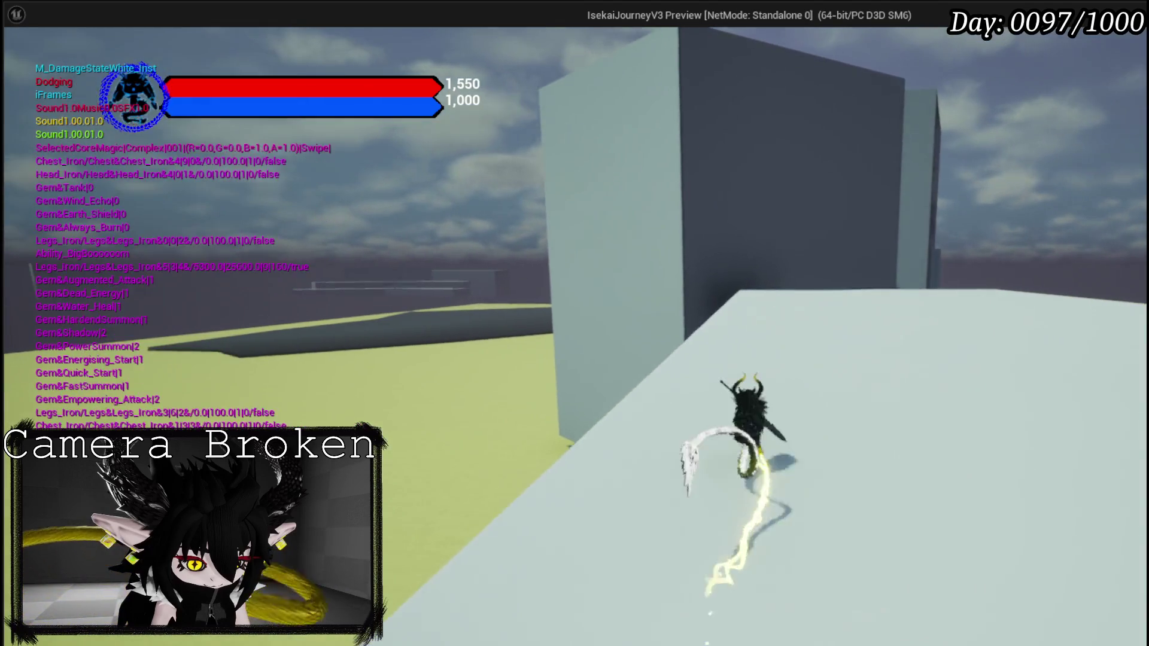
{"action": "key", "text": "w"}
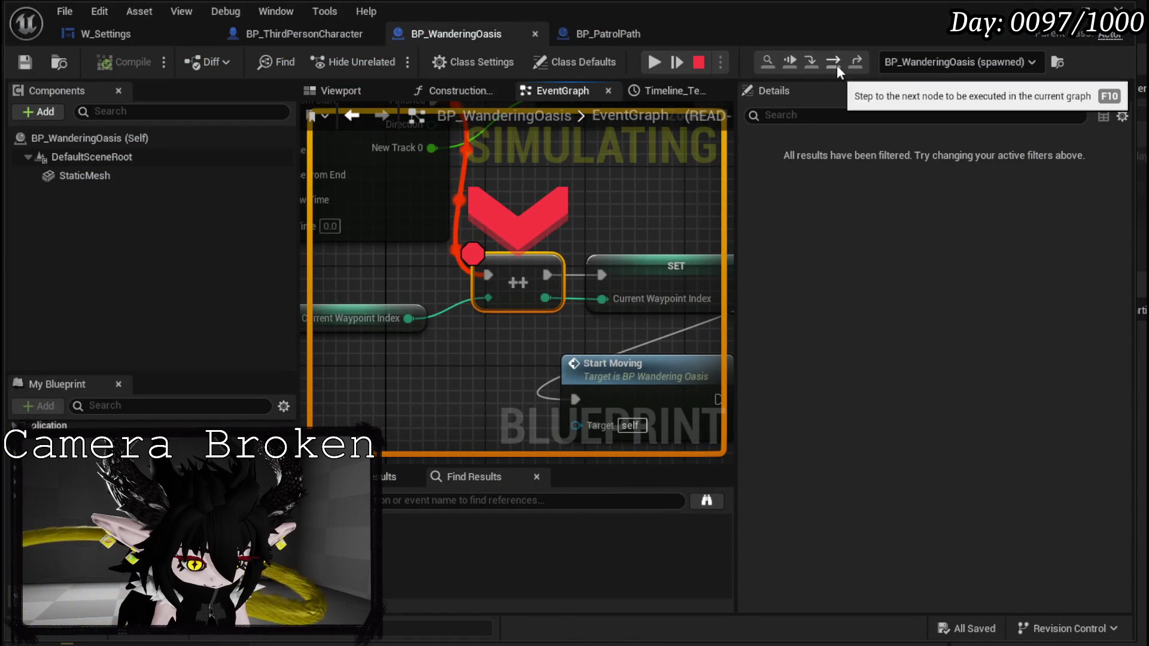
Step over through SET, StartMoving and SET Target Location, inspect the GET pin, then resume.
{"action": "left_click", "coordinate": [836, 64]}
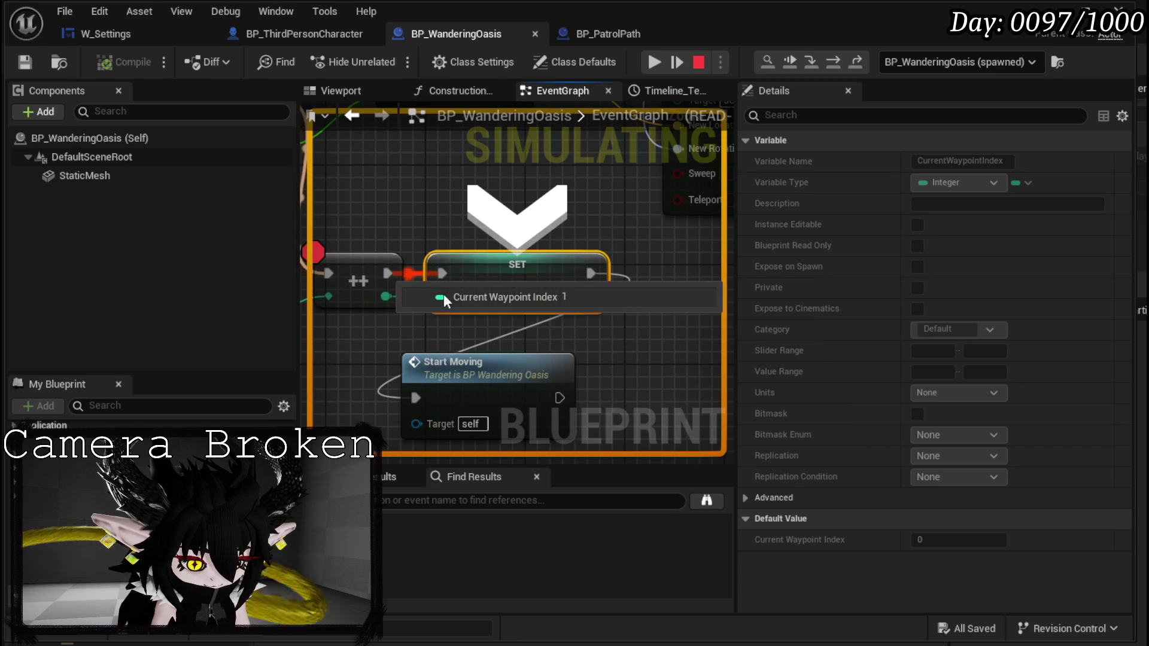
{"action": "left_click", "coordinate": [834, 65]}
{"action": "left_click", "coordinate": [833, 65]}
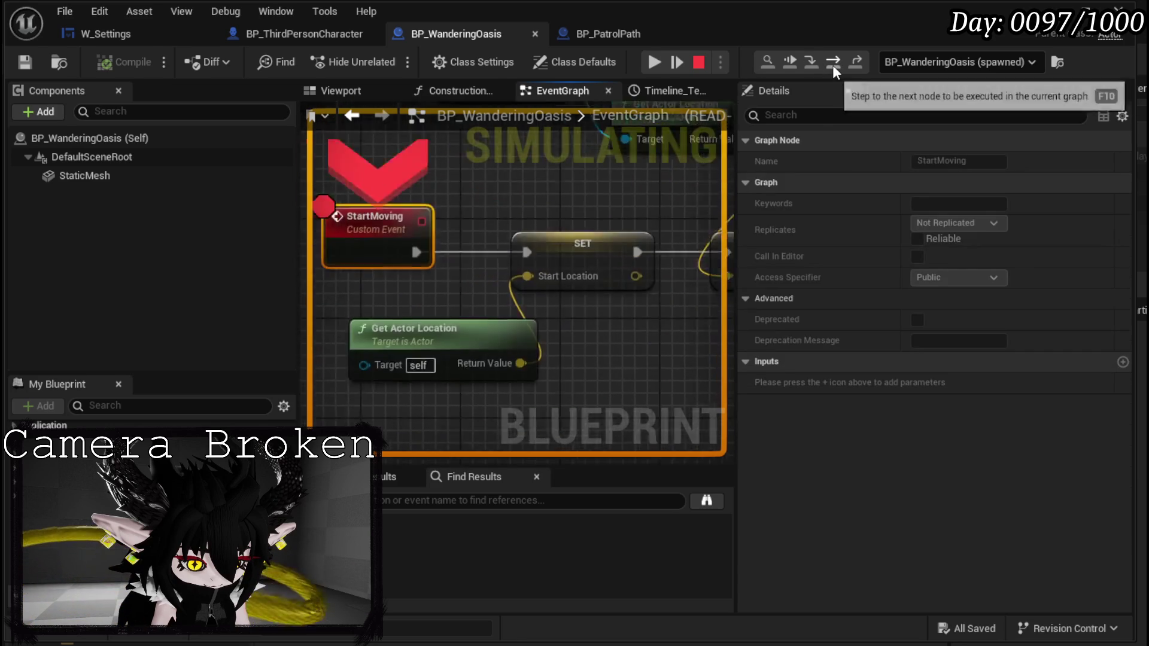
{"action": "left_click", "coordinate": [838, 60]}
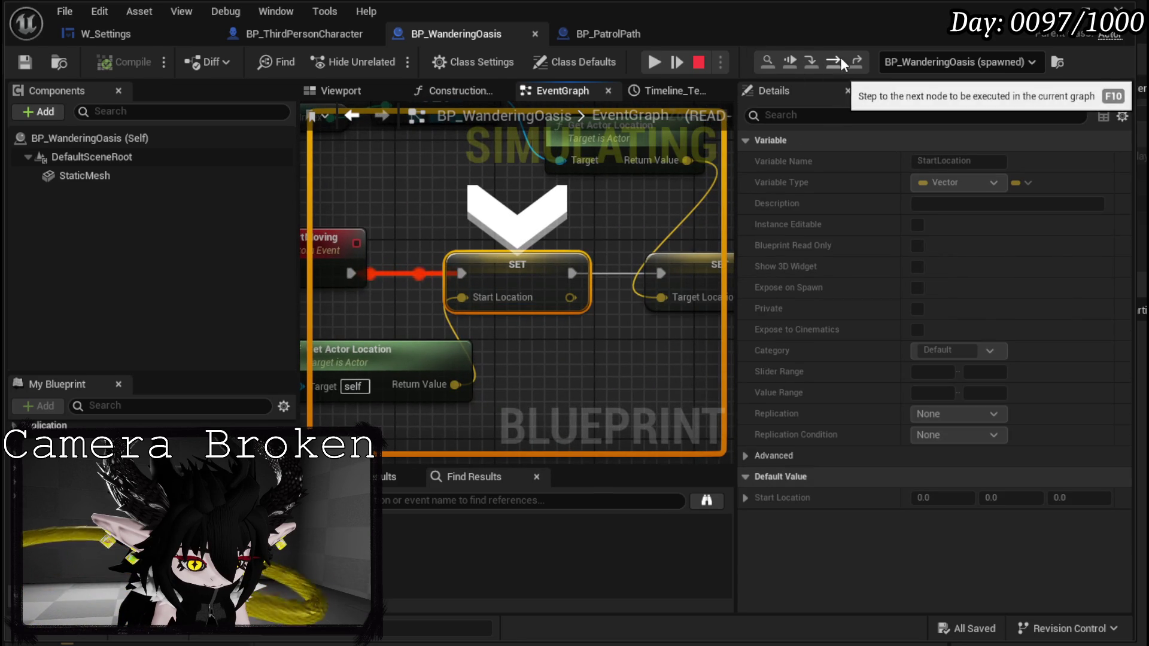
{"action": "left_click", "coordinate": [838, 60]}
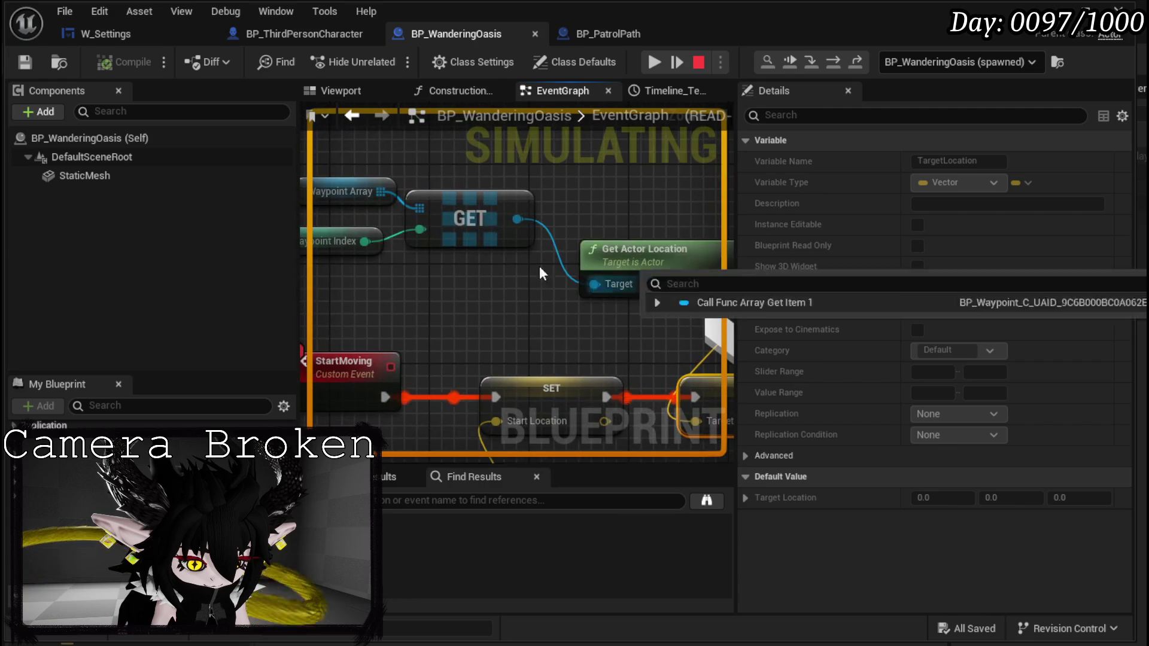
{"action": "mouse_move", "coordinate": [527, 220]}
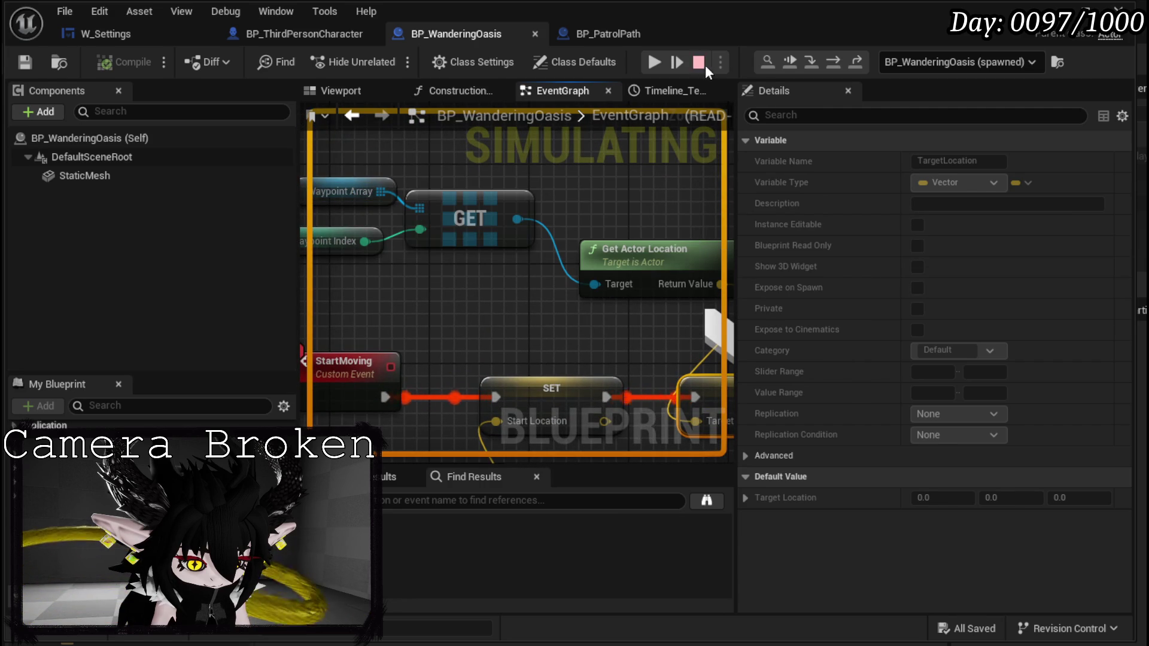
{"action": "left_click", "coordinate": [656, 61]}
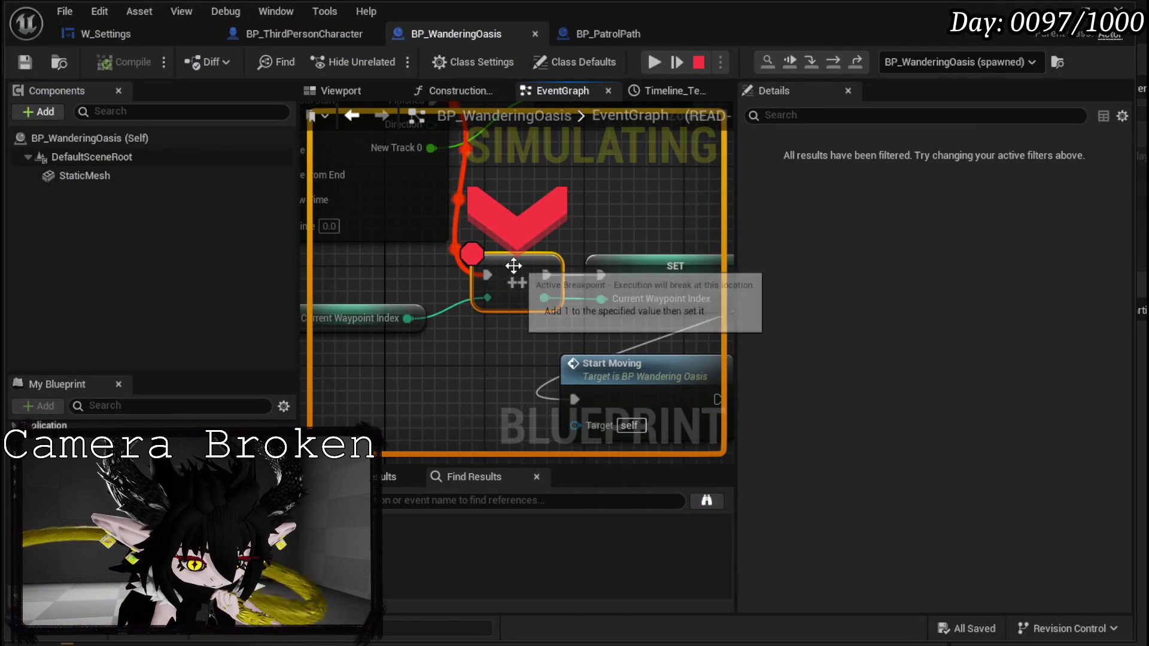
Remove the ++ breakpoint, disable the StartMoving breakpoint, and resume the game.
{"action": "right_click", "coordinate": [510, 264]}
{"action": "left_click", "coordinate": [603, 383]}
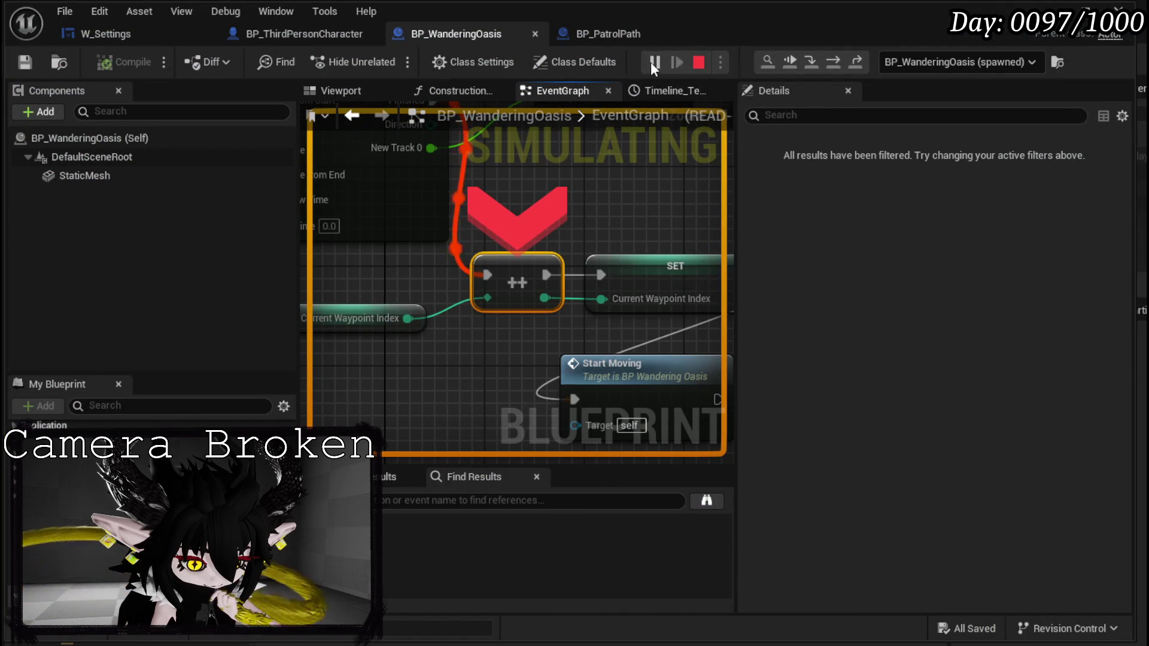
{"action": "left_click", "coordinate": [654, 62]}
{"action": "right_click", "coordinate": [519, 268]}
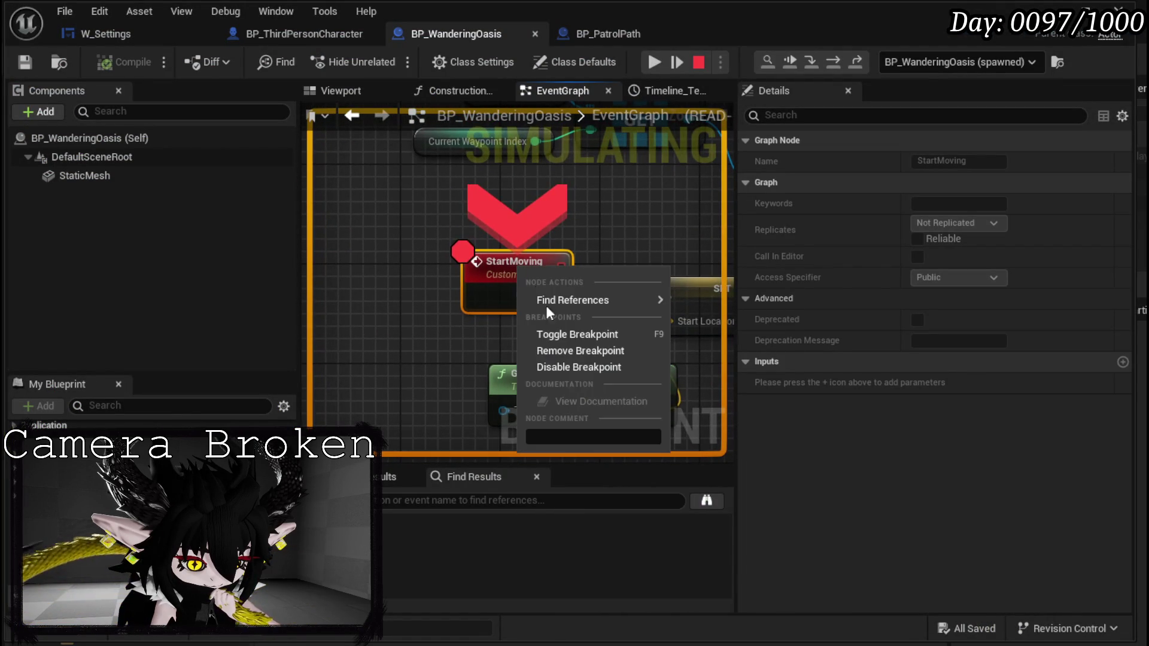
{"action": "left_click", "coordinate": [562, 364]}
{"action": "left_click", "coordinate": [655, 61]}
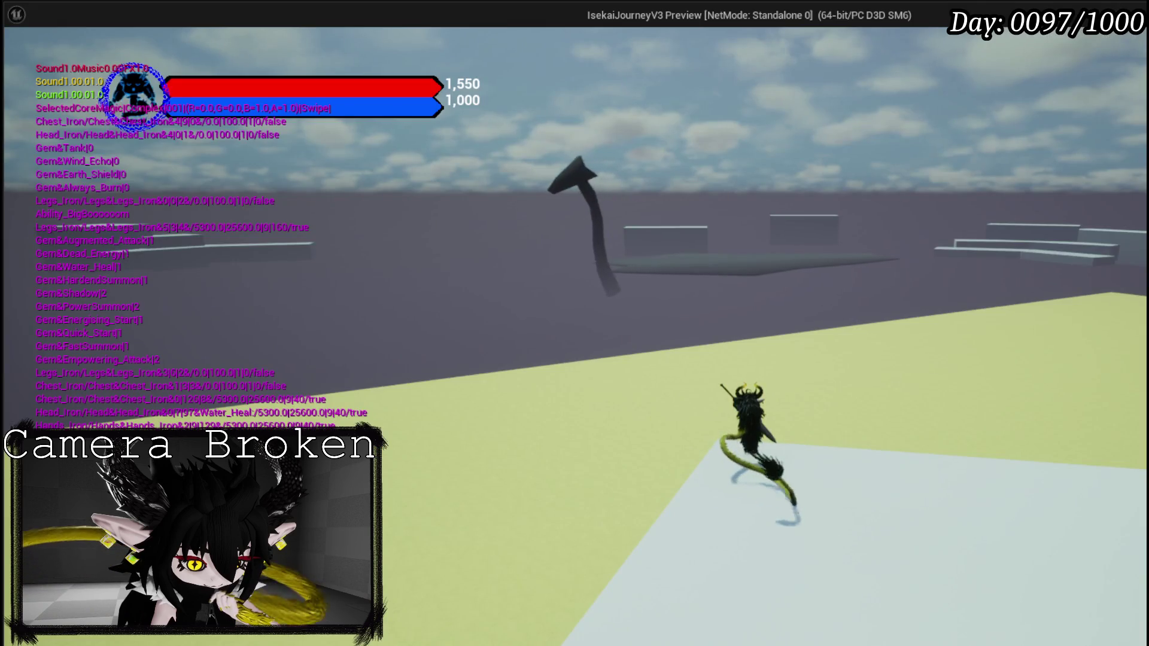
Turn the character left, then end play to show the Accessed None error at Set TargetLocation.
{"action": "key", "text": "a"}
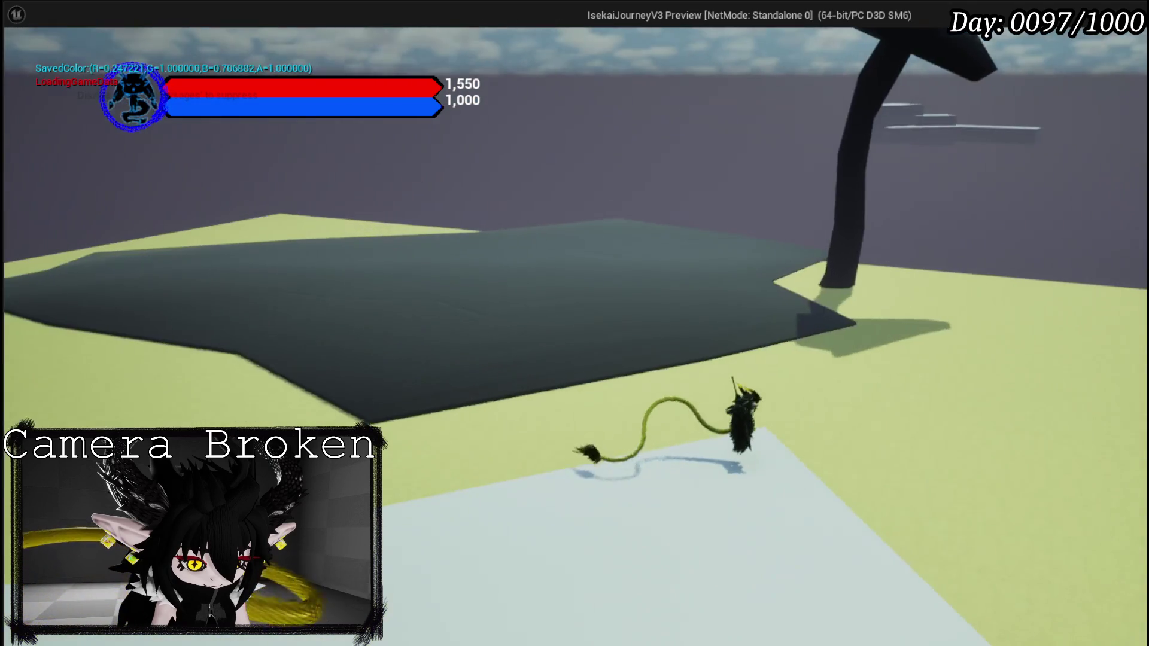
{"action": "key", "text": "Escape"}
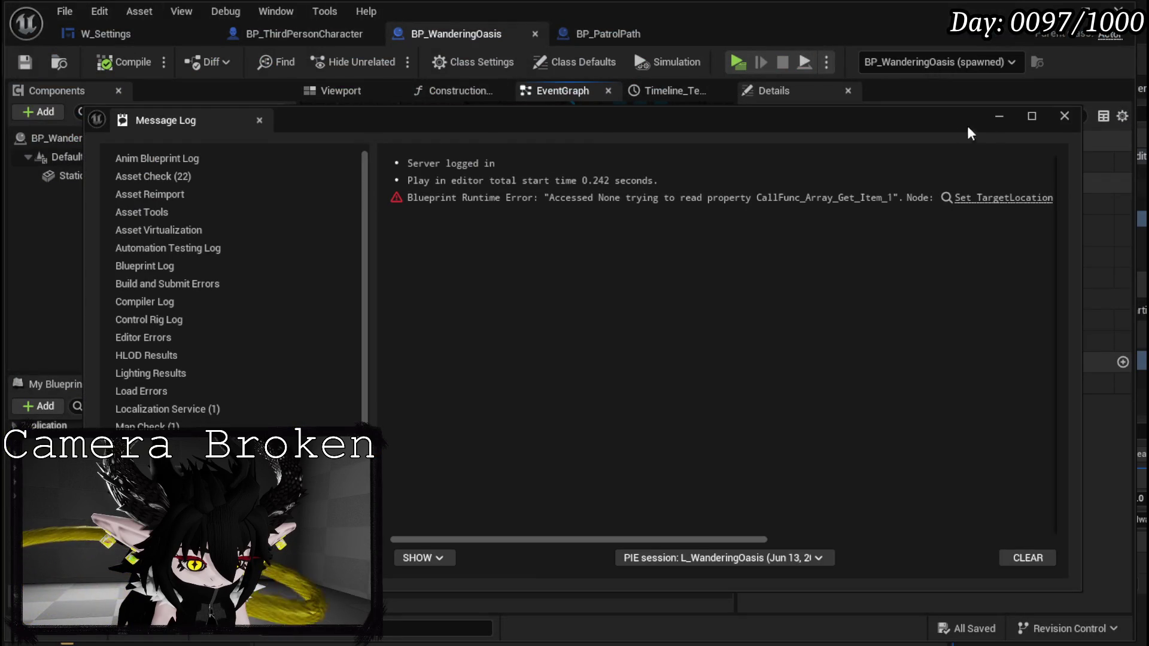
Close the Message Log, return to the L_WanderingOasis level editor, and select a landscape tile.
{"action": "left_click", "coordinate": [1065, 117]}
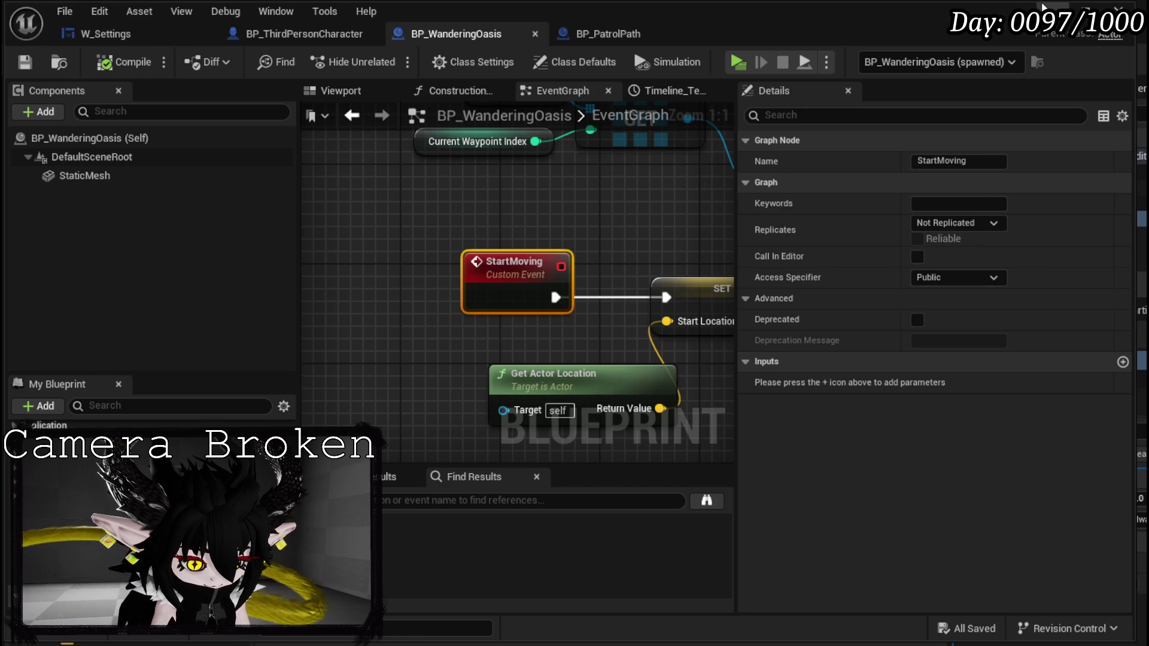
{"action": "left_click", "coordinate": [1053, 8]}
{"action": "left_click", "coordinate": [585, 225]}
{"action": "mouse_move", "coordinate": [585, 226]}
{"action": "left_mouse_down"}
{"action": "mouse_move", "coordinate": [585, 150]}
{"action": "mouse_move", "coordinate": [565, 141]}
{"action": "mouse_move", "coordinate": [551, 150]}
{"action": "mouse_move", "coordinate": [715, 243]}
{"action": "left_mouse_up"}
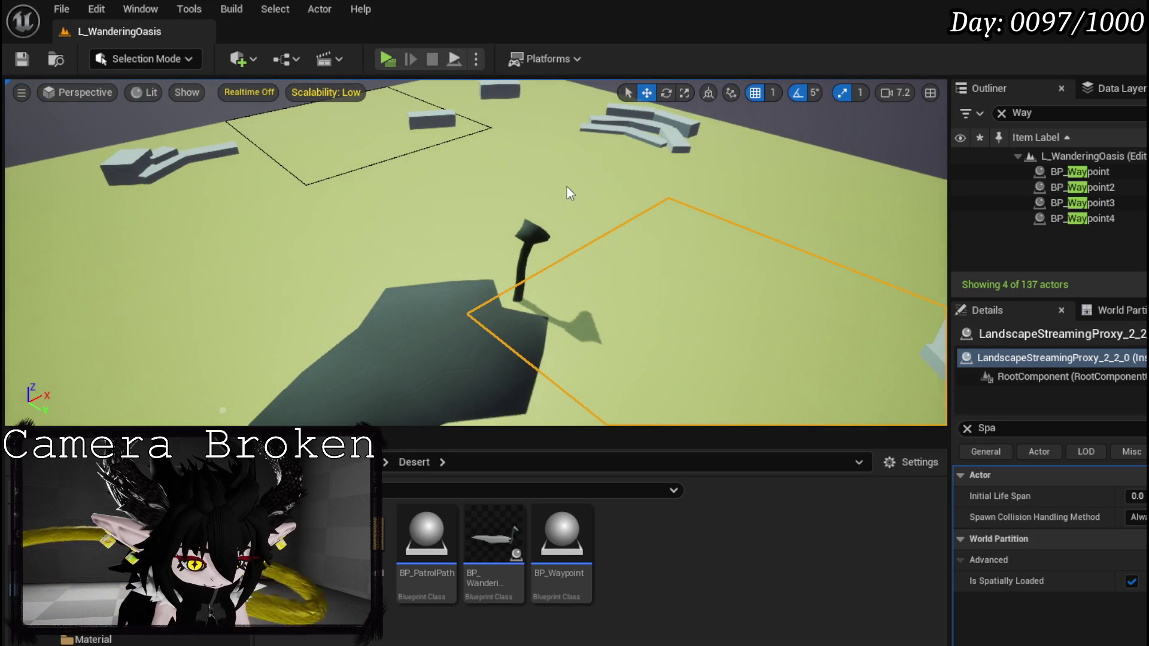
Add three more landscape tiles to the selection and uncheck Is Spatially Loaded.
{"action": "left_click", "coordinate": [568, 180], "text": "ctrl"}
{"action": "left_click", "coordinate": [770, 200], "text": "ctrl"}
{"action": "left_click", "coordinate": [487, 114], "text": "ctrl"}
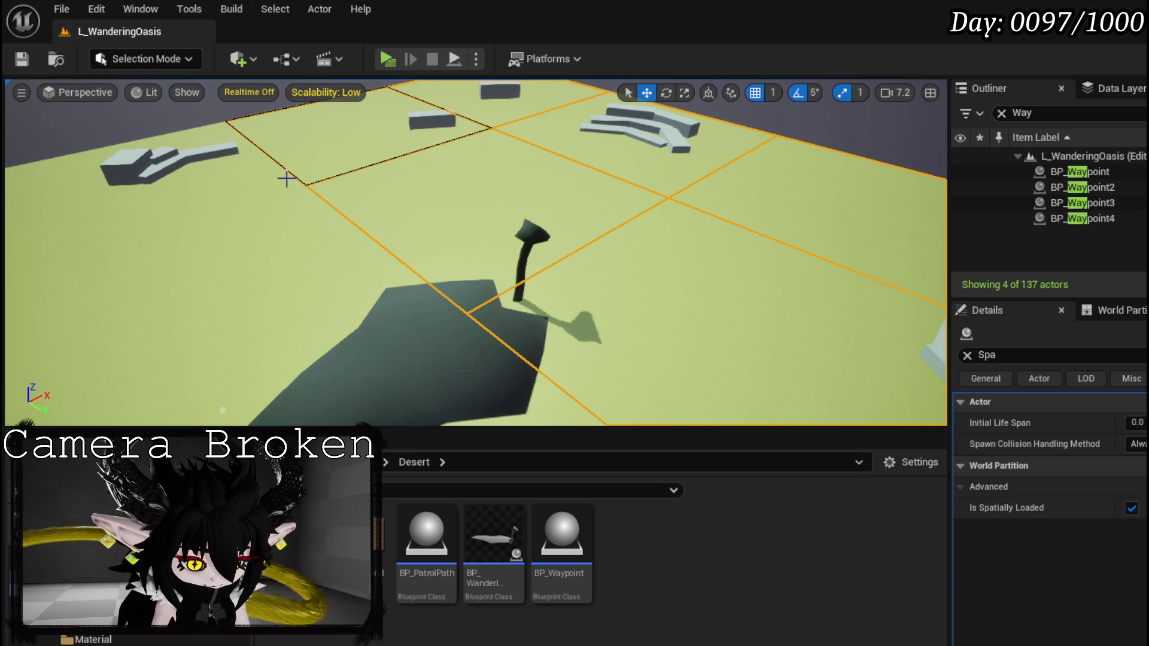
{"action": "mouse_move", "coordinate": [290, 267]}
{"action": "left_mouse_down"}
{"action": "mouse_move", "coordinate": [359, 269]}
{"action": "mouse_move", "coordinate": [419, 252]}
{"action": "left_mouse_up"}
{"action": "mouse_move", "coordinate": [646, 273]}
{"action": "left_mouse_down"}
{"action": "mouse_move", "coordinate": [604, 268]}
{"action": "mouse_move", "coordinate": [646, 273]}
{"action": "left_mouse_up"}
{"action": "left_click_drag", "start_coordinate": [419, 281], "coordinate": [411, 288]}
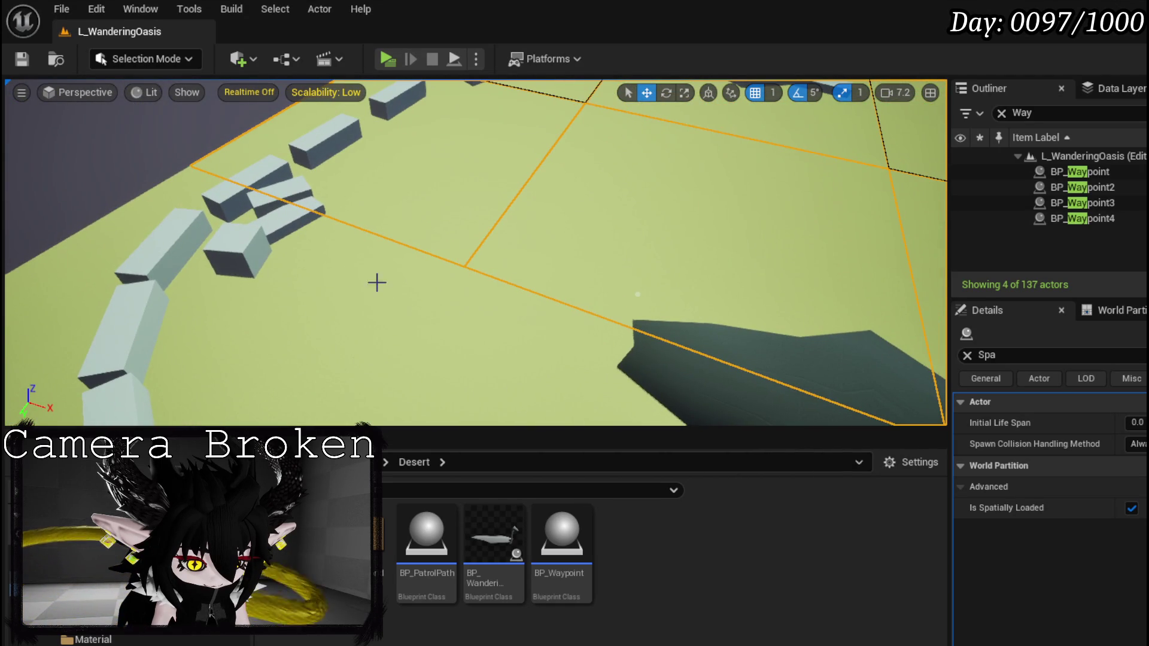
{"action": "left_click", "coordinate": [1121, 511]}
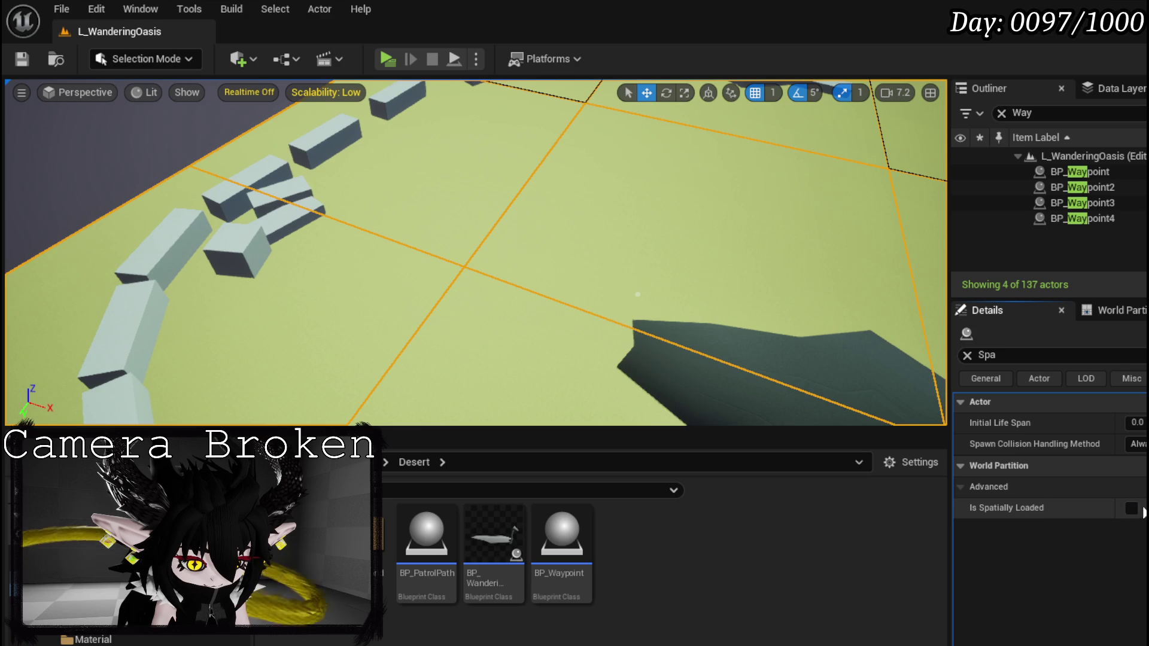
Pick another landscape tile, save the level, and start playing.
{"action": "left_click", "coordinate": [651, 193]}
{"action": "left_click_drag", "start_coordinate": [651, 193], "coordinate": [562, 200]}
{"action": "left_click", "coordinate": [24, 59]}
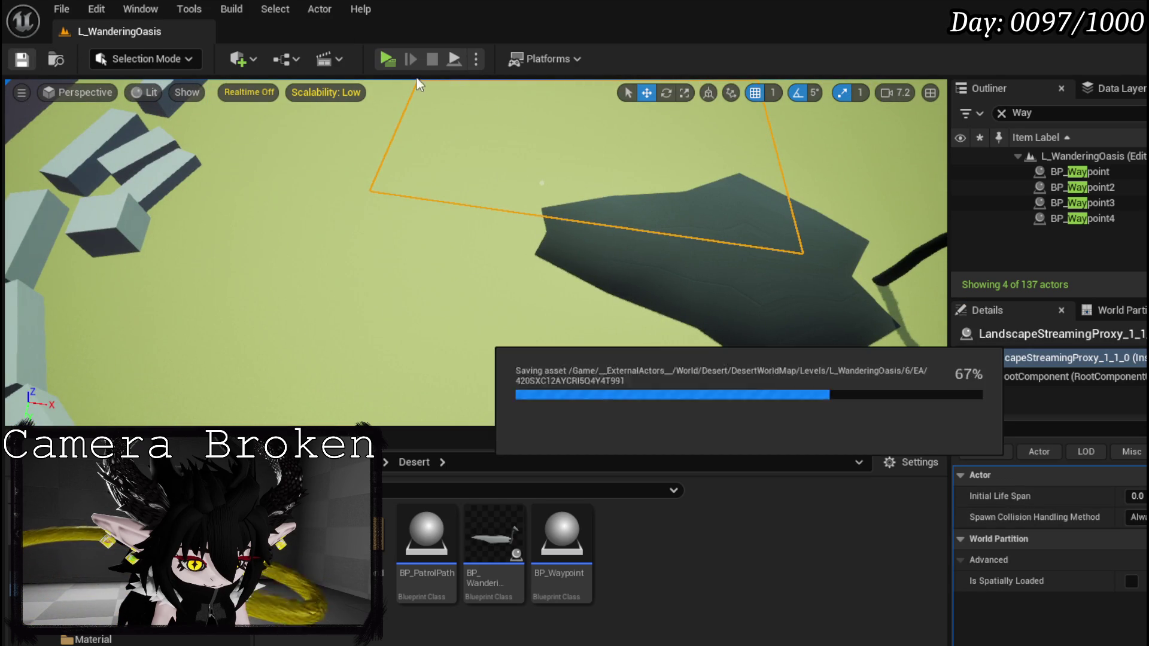
{"action": "left_click", "coordinate": [388, 59]}
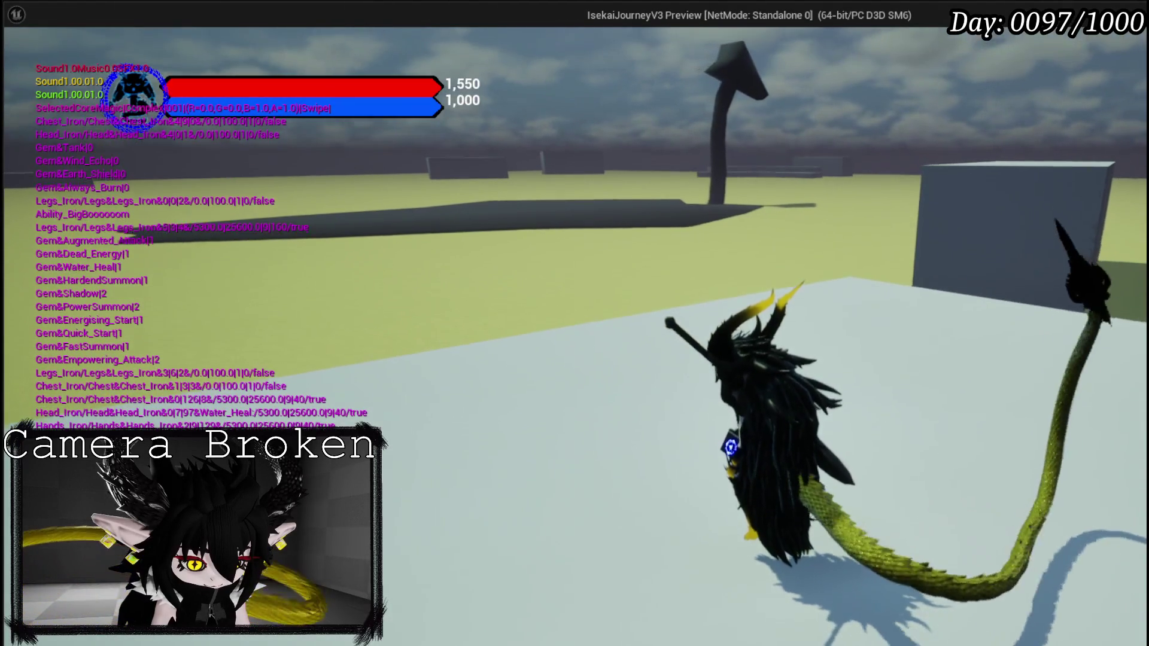
Stop play, then open ChuraClean7AfterRig.blend from Blender's recent files.
{"action": "key", "text": "Escape"}
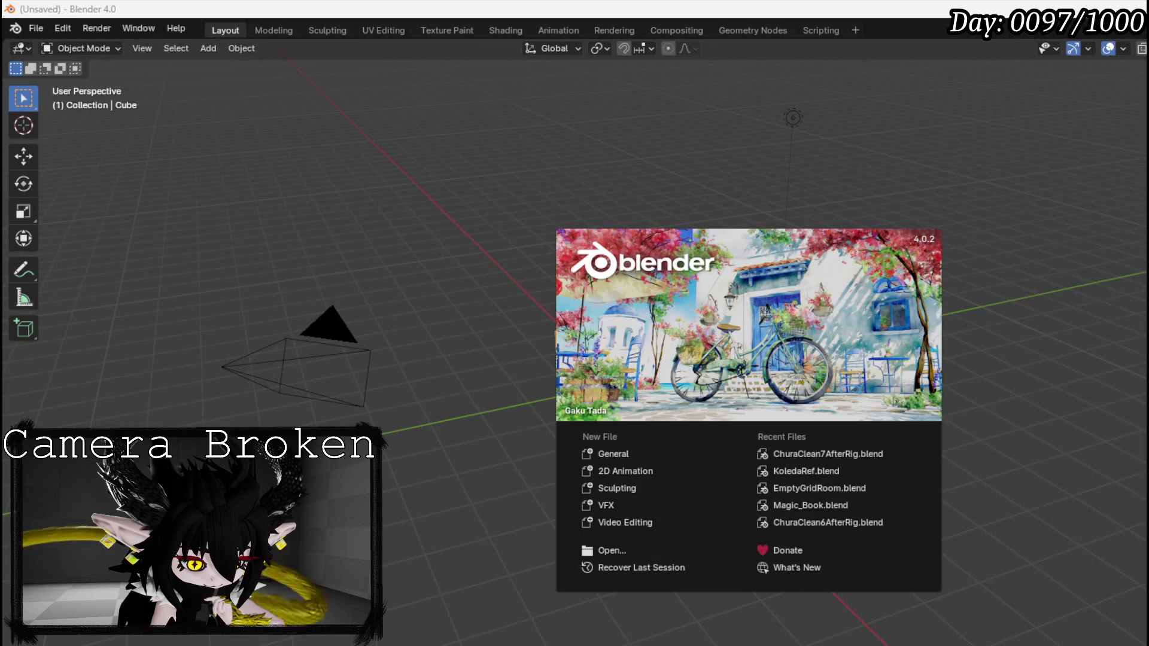
{"action": "left_click", "coordinate": [31, 31]}
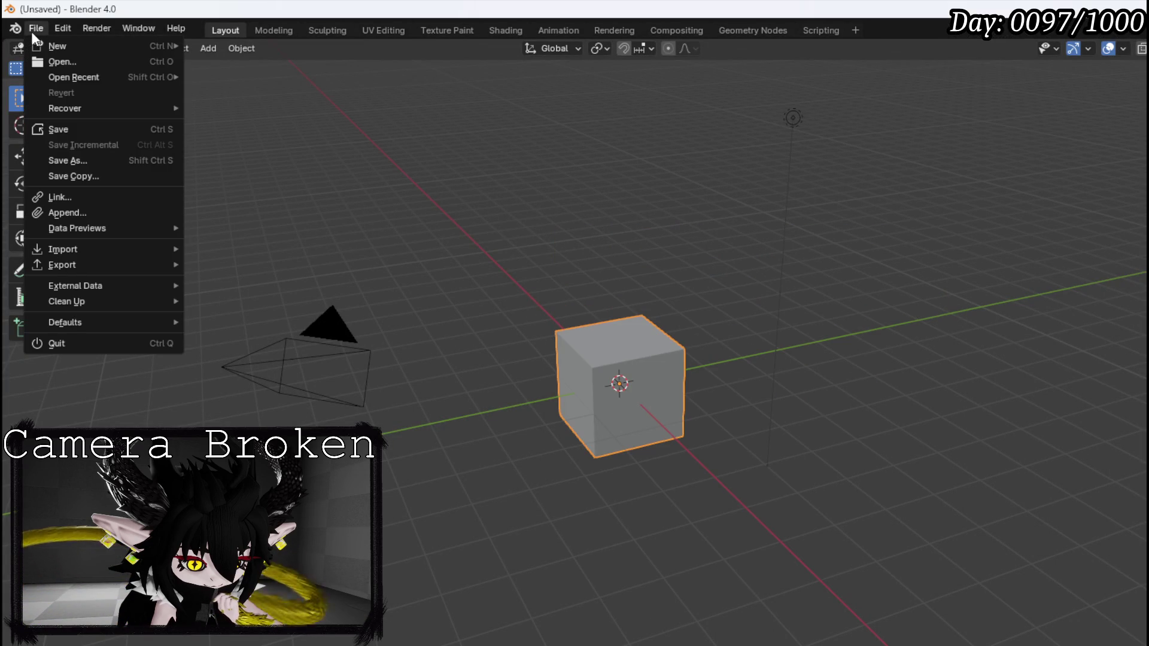
{"action": "mouse_move", "coordinate": [88, 83]}
{"action": "left_click", "coordinate": [235, 80]}
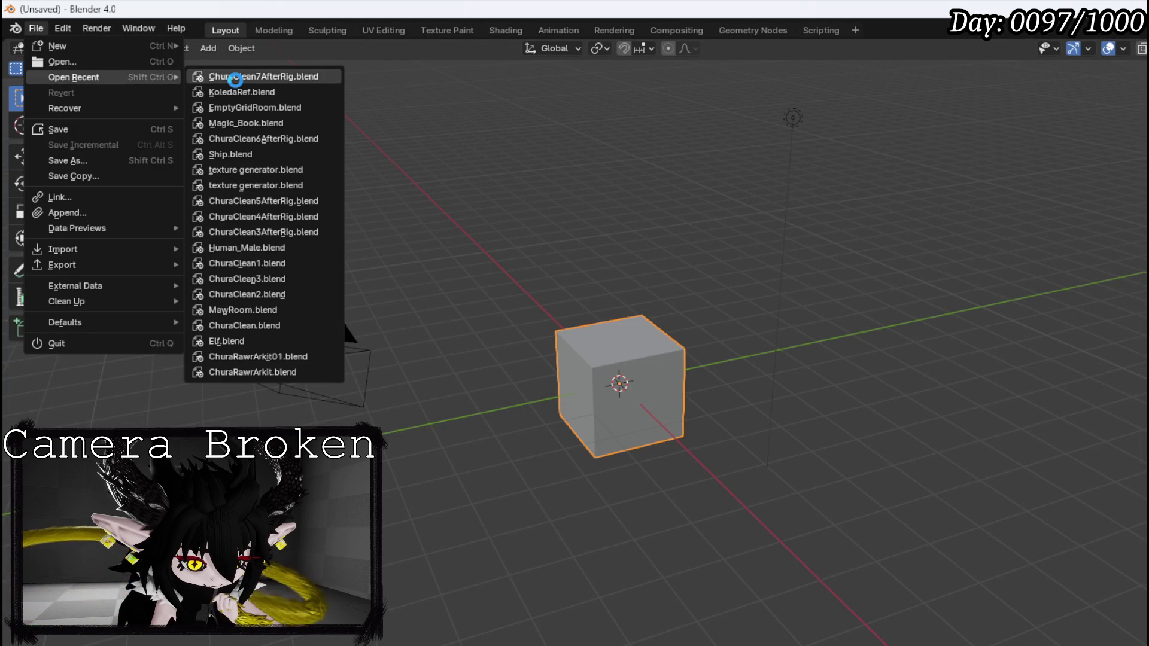